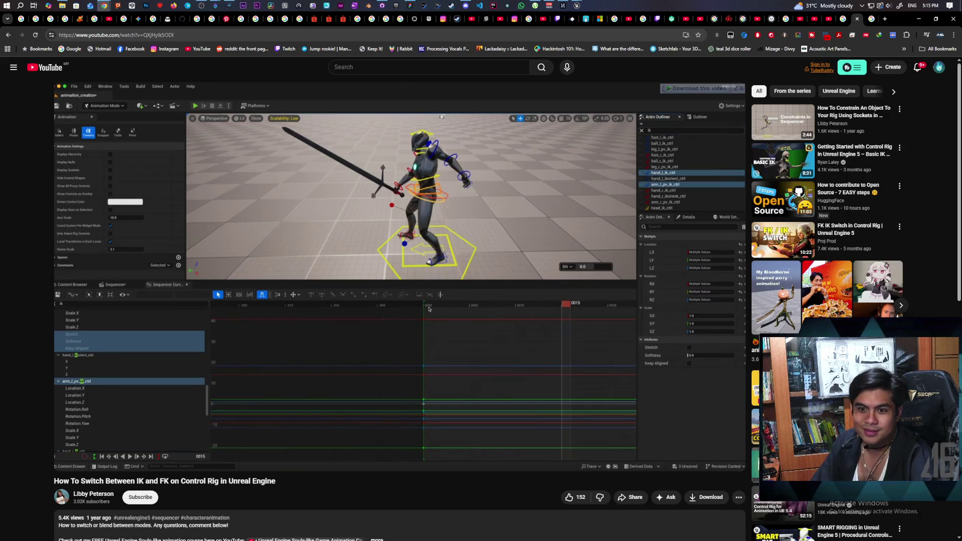
Play the IK/FK switching tutorial up to the arm switch controls.
click(543, 335)
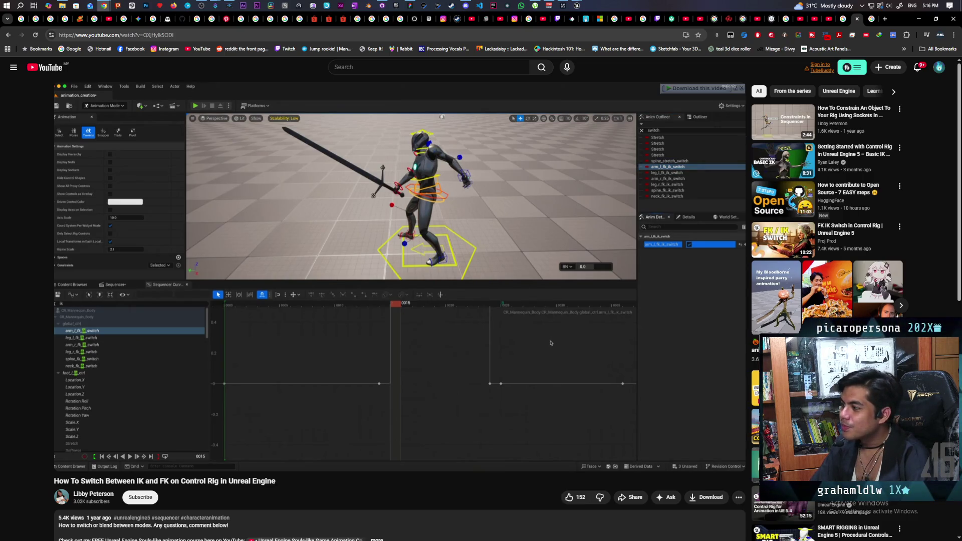
Pause the IK/FK tutorial on the arm switch curve step near the two-minute mark.
click(467, 233)
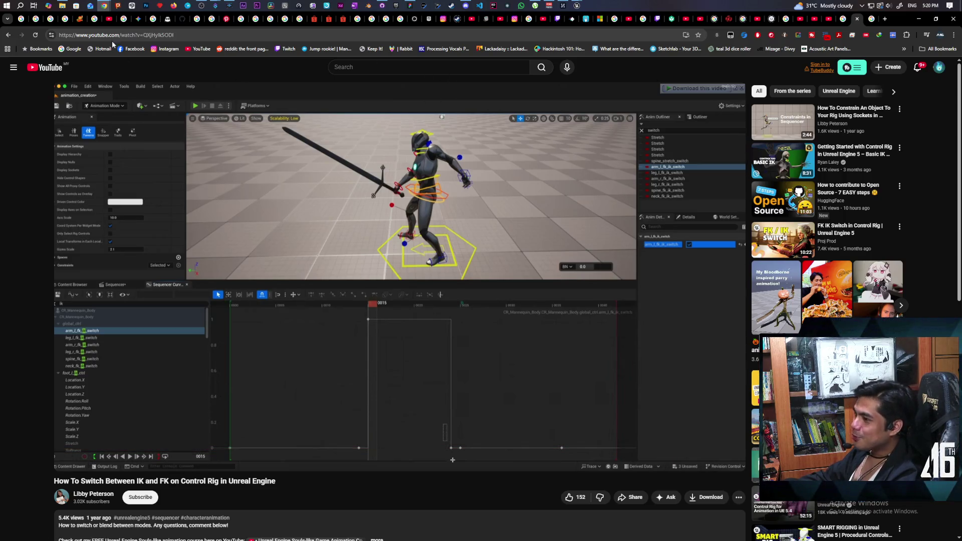
mouse_move(106, 6)
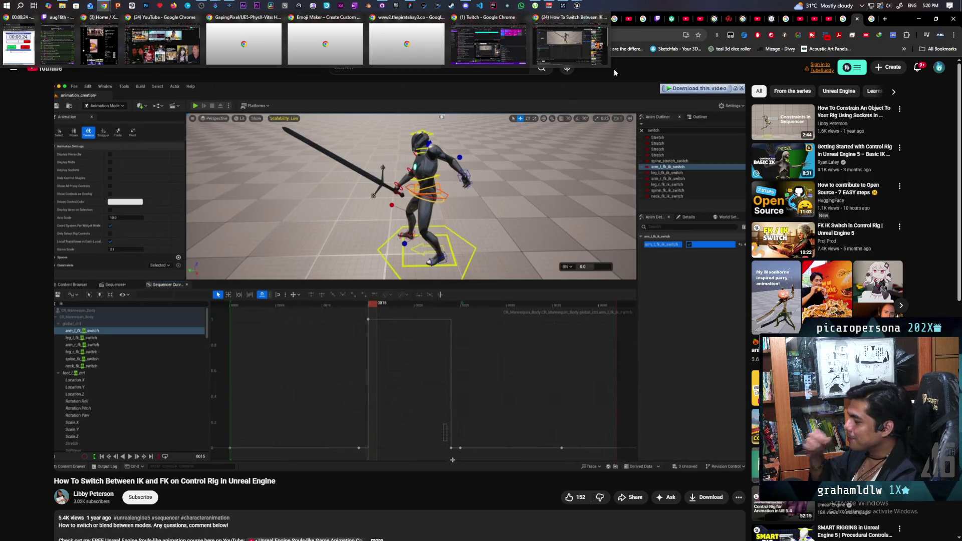
Resume the IK/FK tutorial past 2:14 into the sword character animation preview.
click(555, 297)
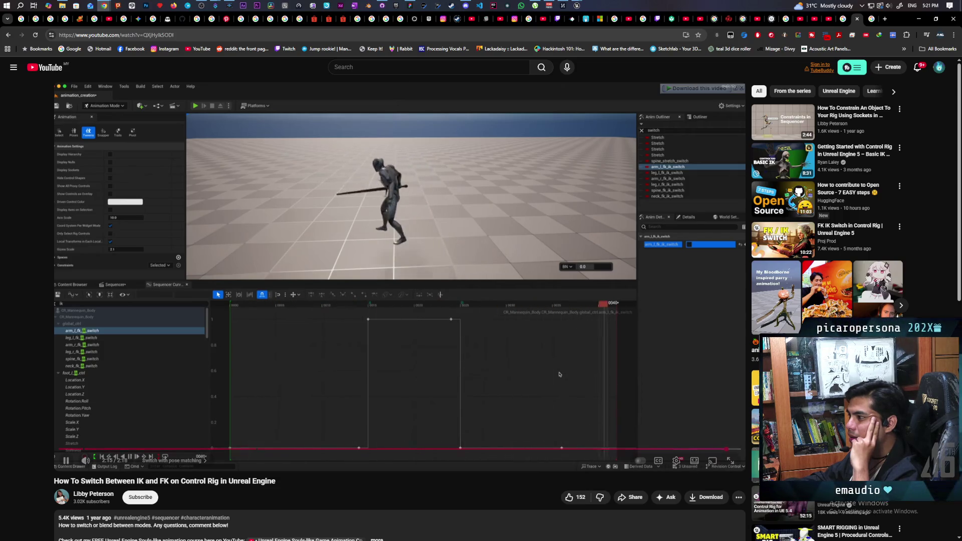
click(521, 306)
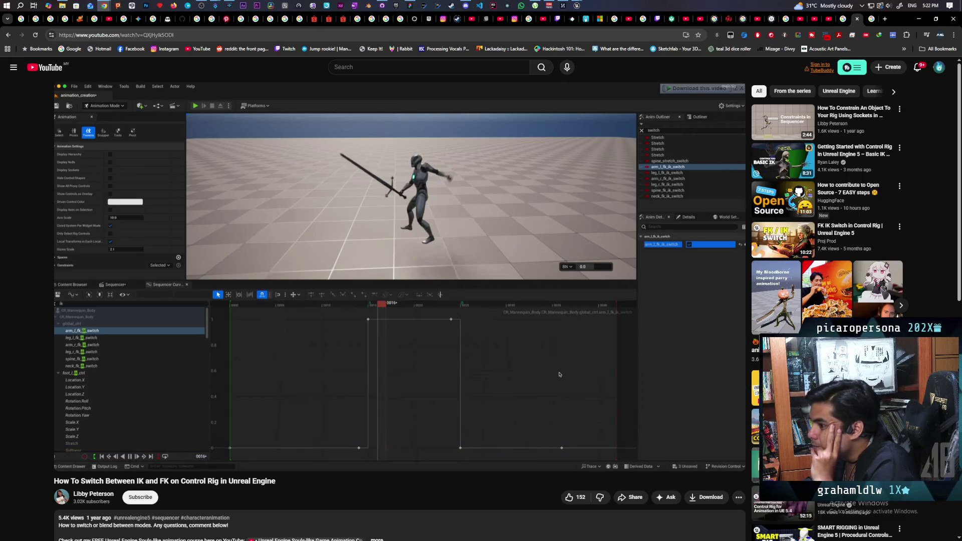
Search YouTube for 'how to animate skeltal mesh in level sequencer ue5' and open the AMMediaGames tutorial.
click(364, 68)
text(how to animate)
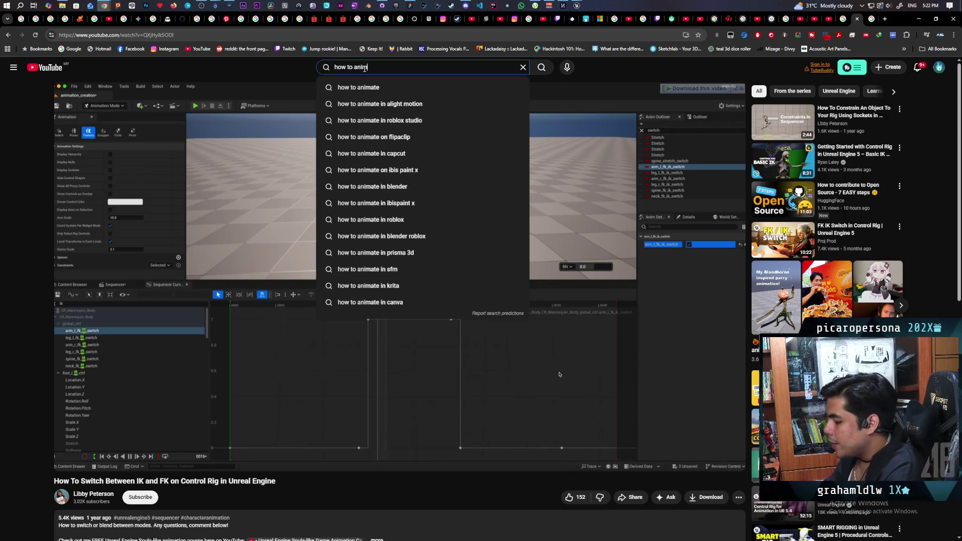
key(BackSpace)
key(BackSpace)
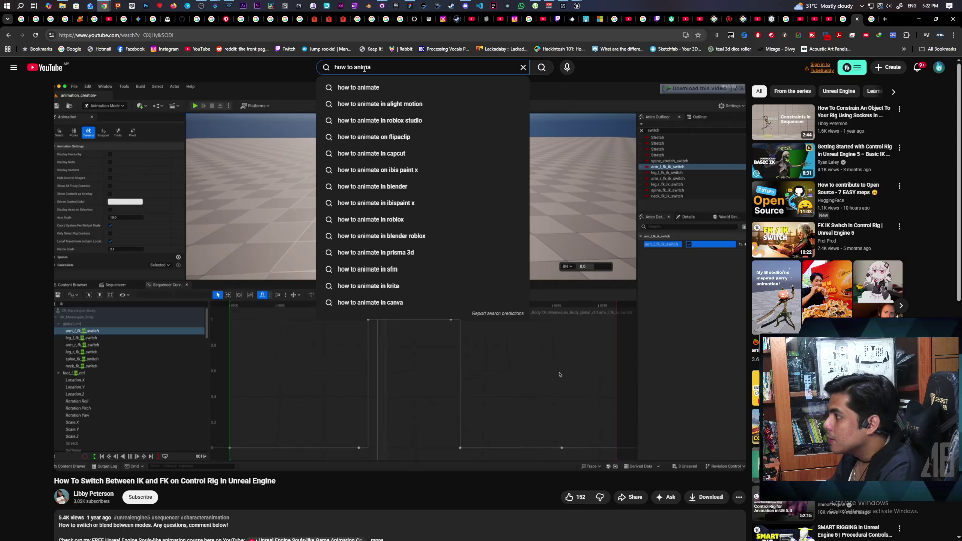
text(te skel)
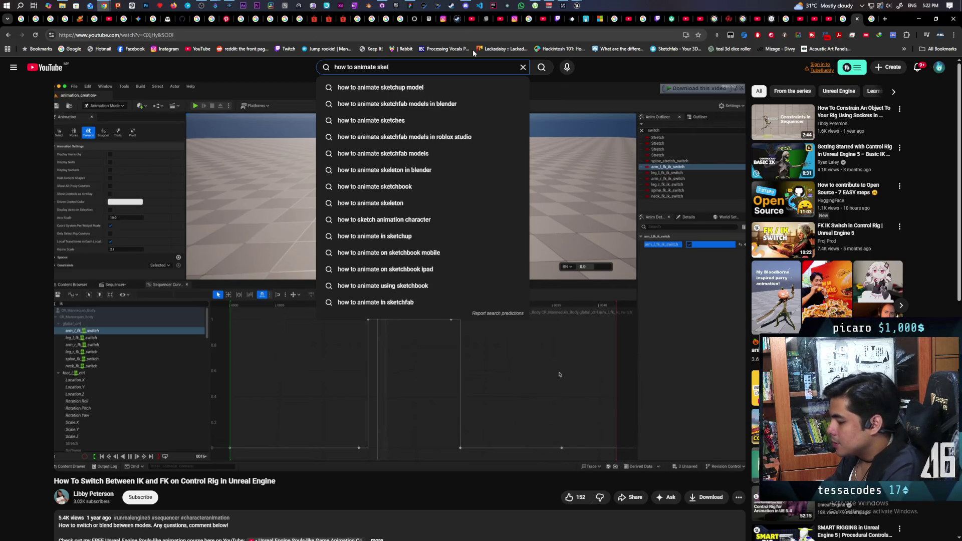
text(tal mesh in)
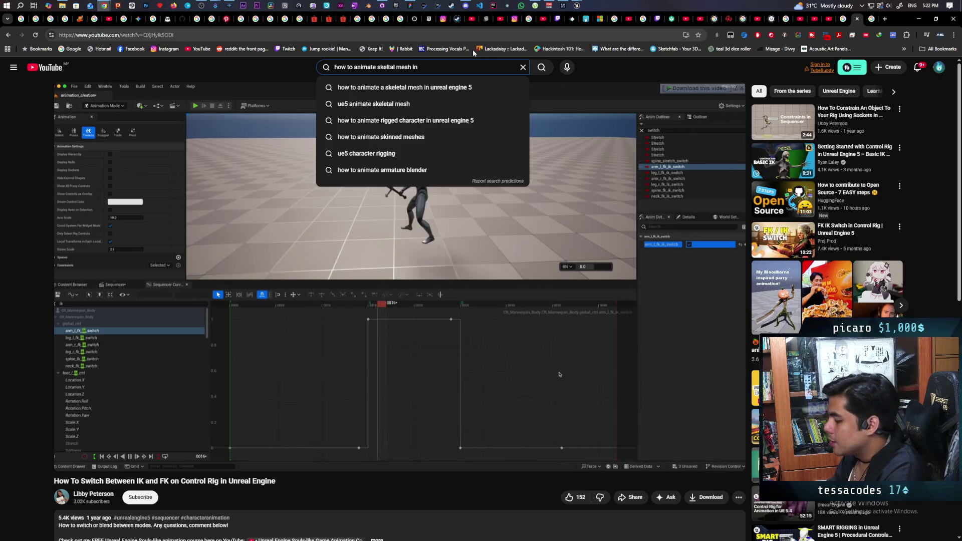
text( sequenc)
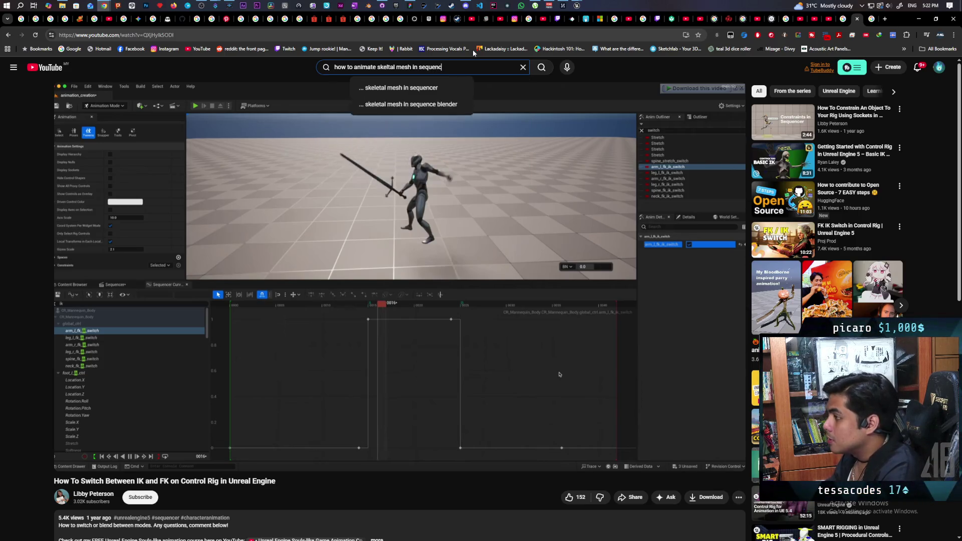
text(er)
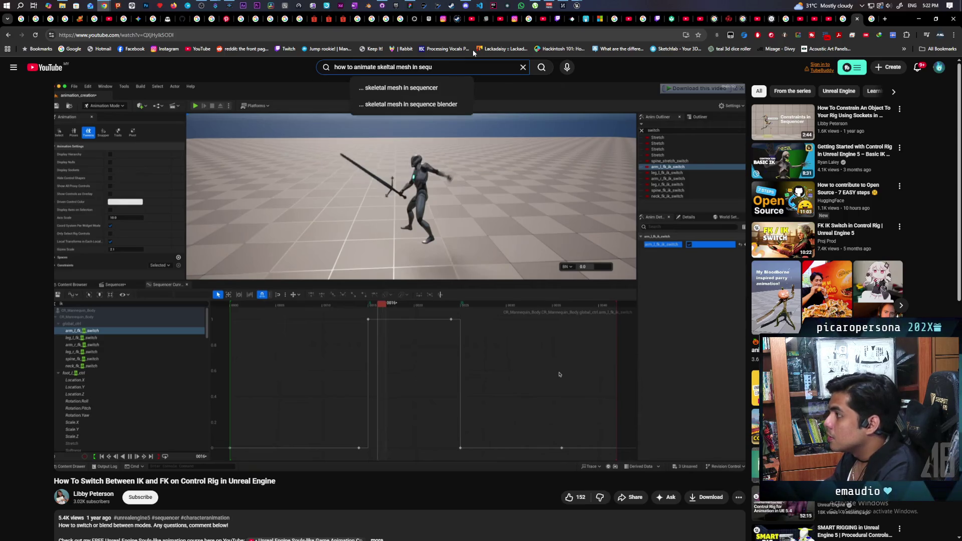
key(BackSpace)
key(BackSpace)
key(BackSpace)
text(level)
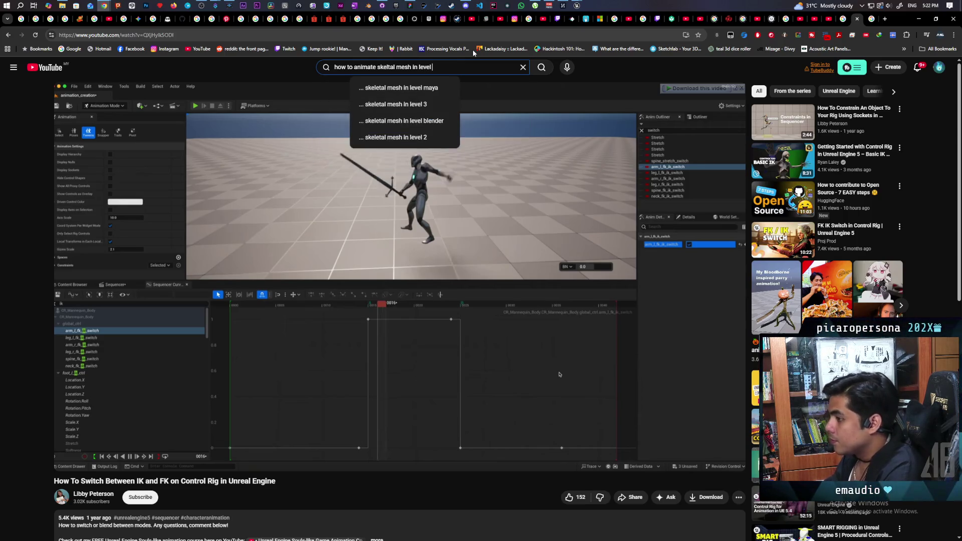
text( sequencer ue5)
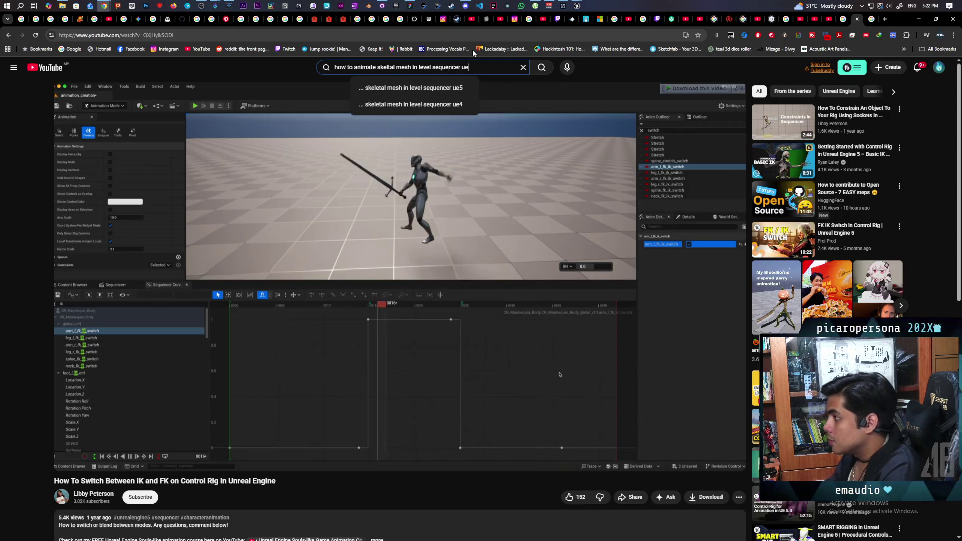
key(Return)
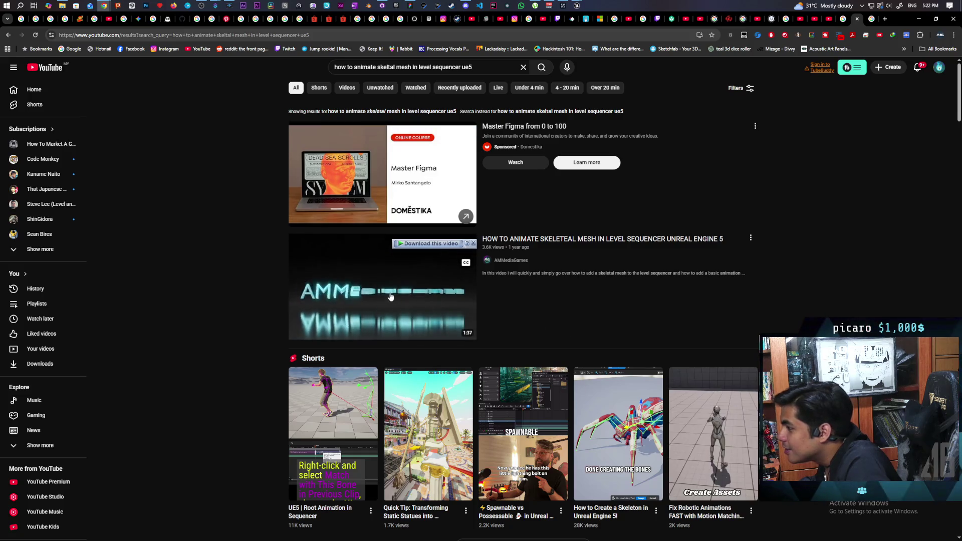
click(497, 331)
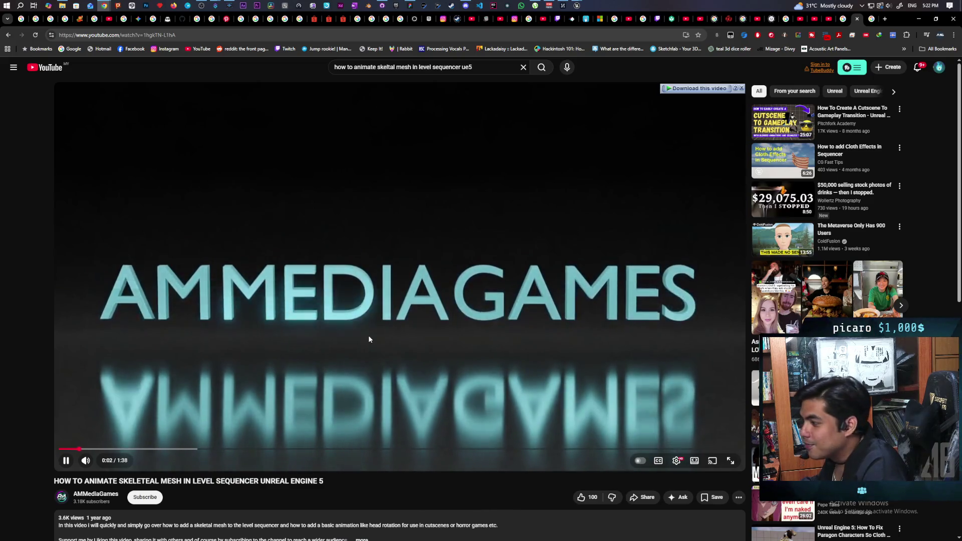
Pause and resume the skeletal mesh tutorial so it plays past the intro to the empty level.
click(388, 354)
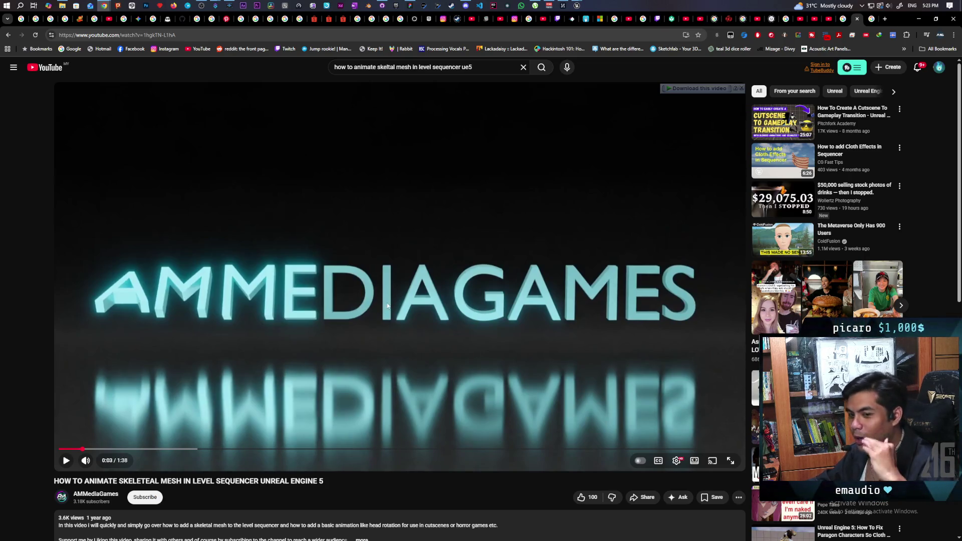
click(376, 293)
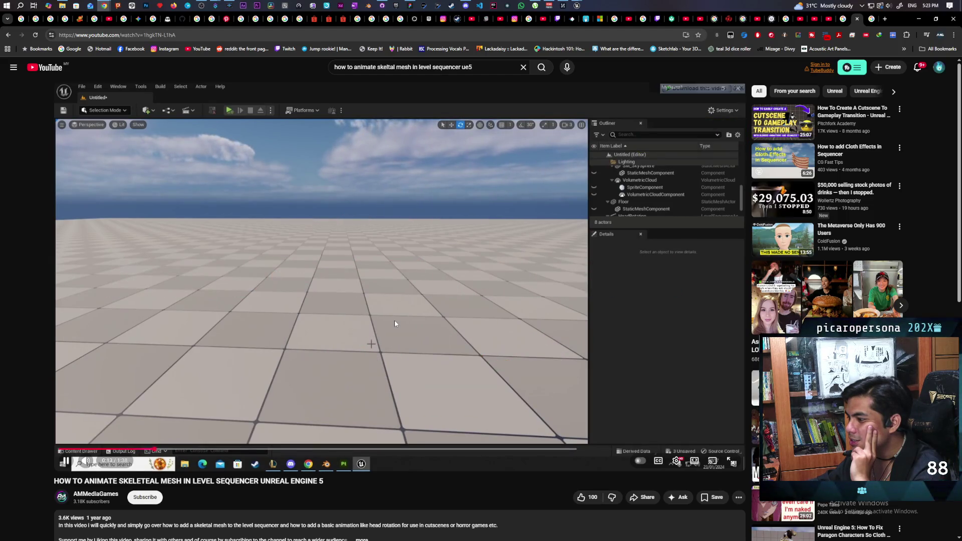
Pause and resume the tutorial until it reaches adding the FK Control Rig track in Sequencer.
click(394, 321)
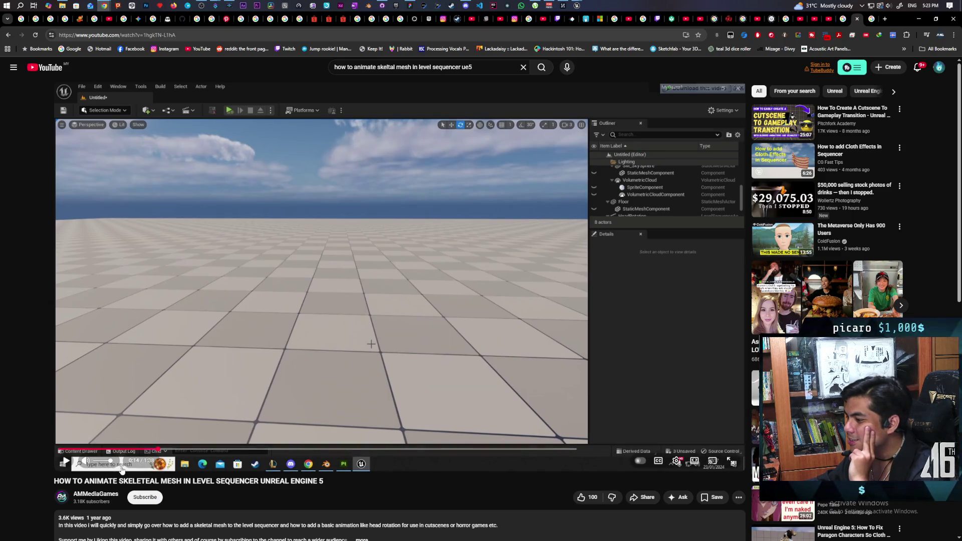
click(371, 332)
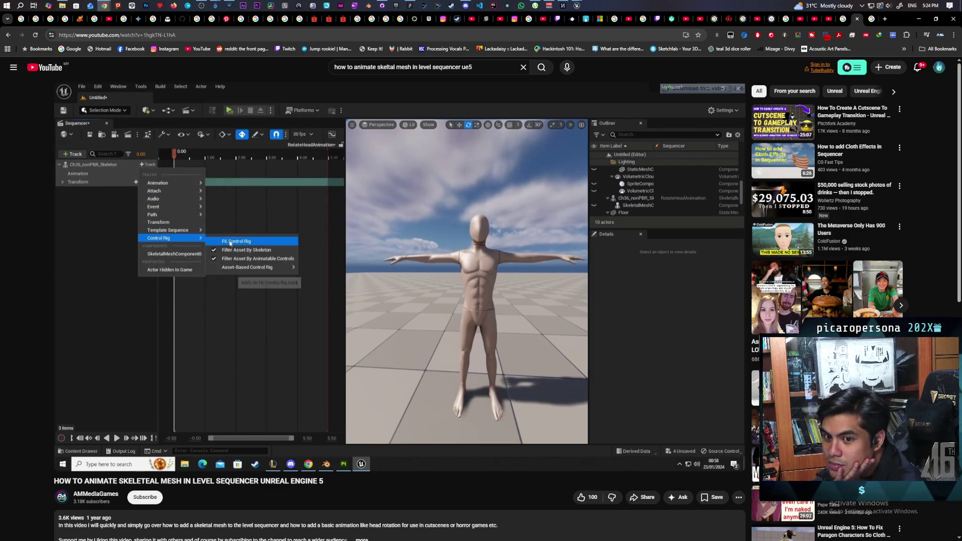
Pause the tutorial at the Head_2 rotation keyframe step and switch to the gremlin animation editor.
click(222, 279)
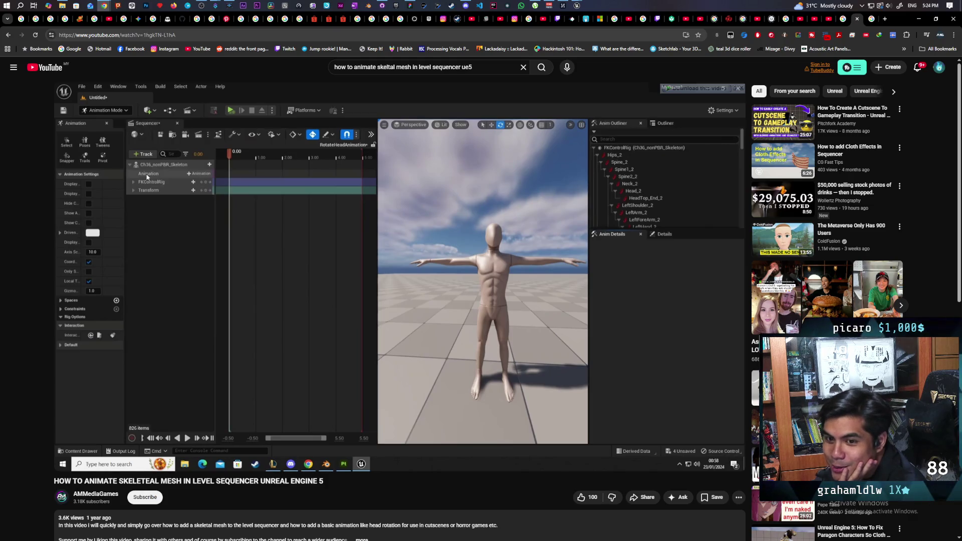
click(421, 279)
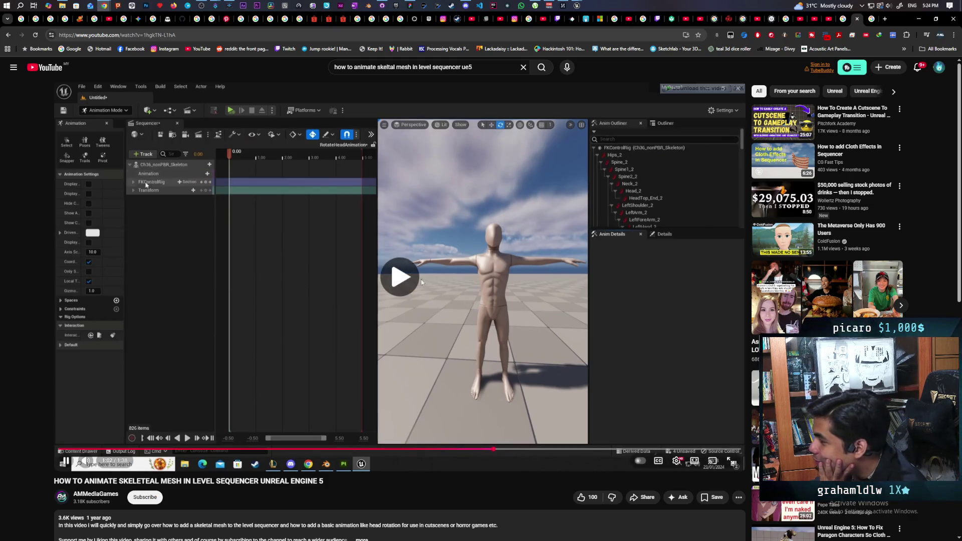
click(421, 280)
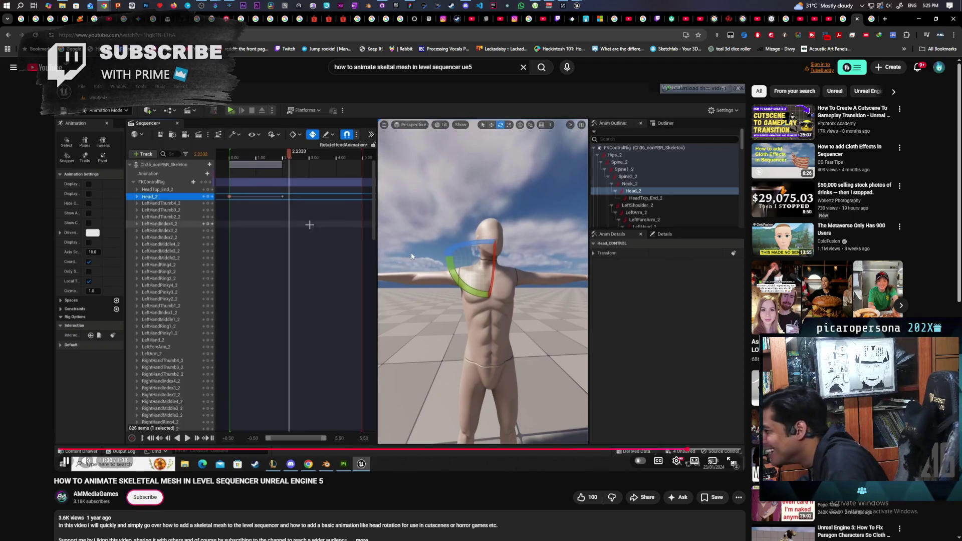
click(421, 264)
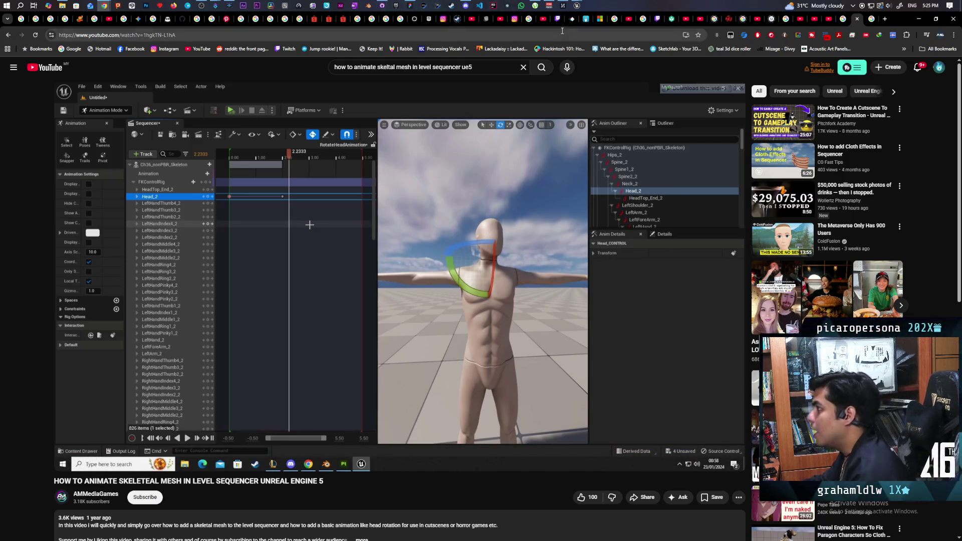
mouse_move(576, 5)
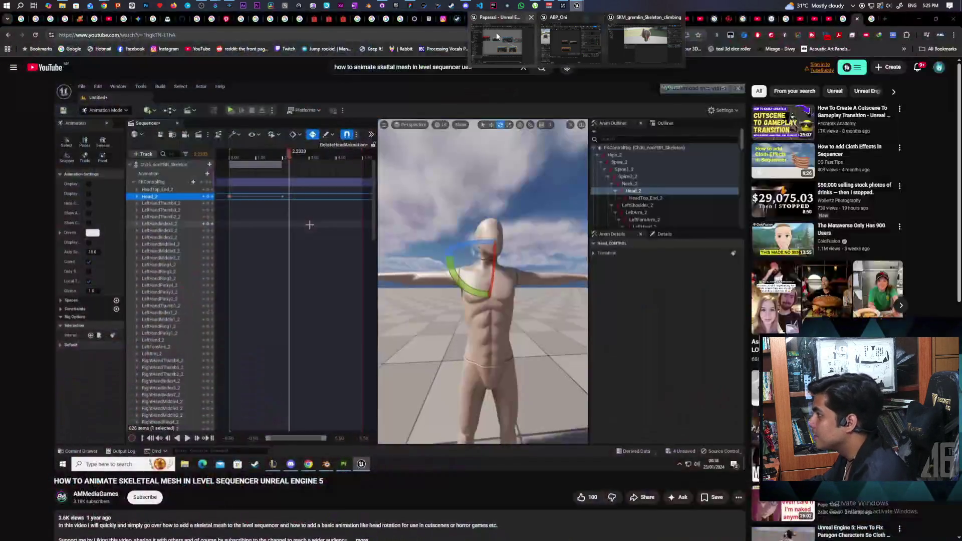
click(497, 35)
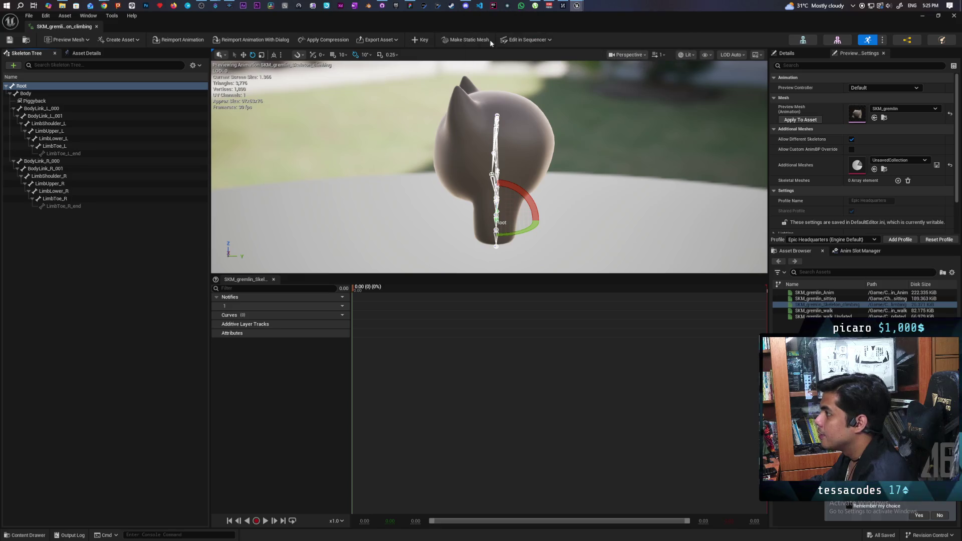
Bring up the character blueprint editor and load TestLevel from the Content > Aug folder.
click(924, 16)
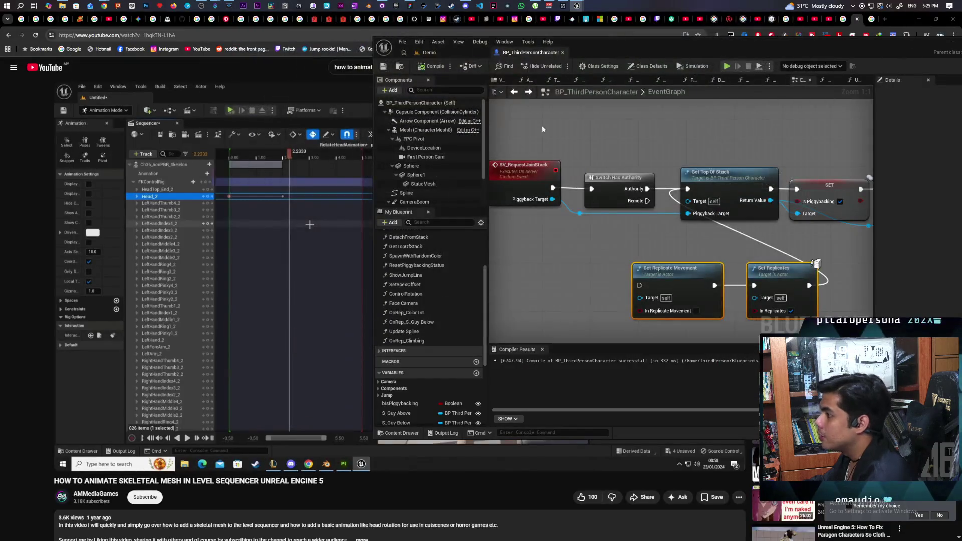
double_click(607, 49)
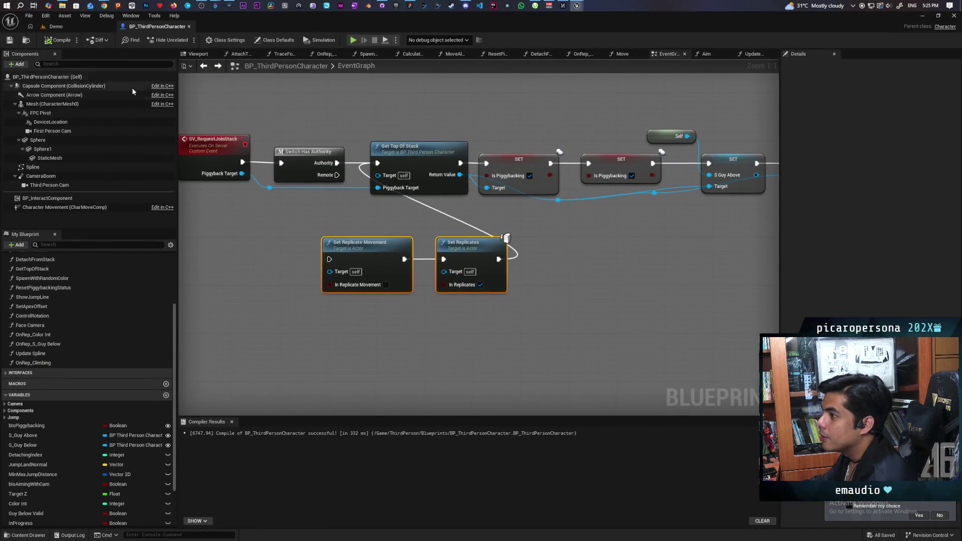
click(56, 26)
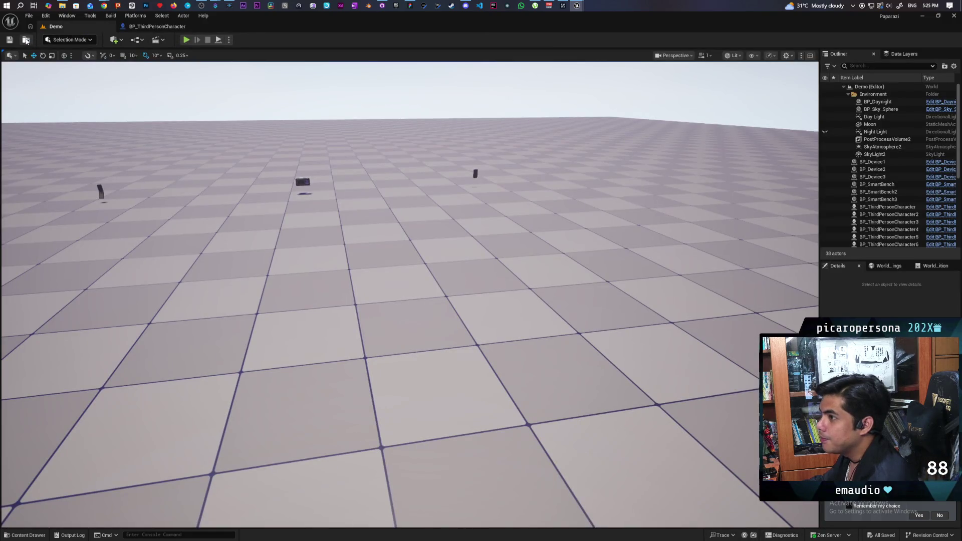
click(24, 40)
click(345, 355)
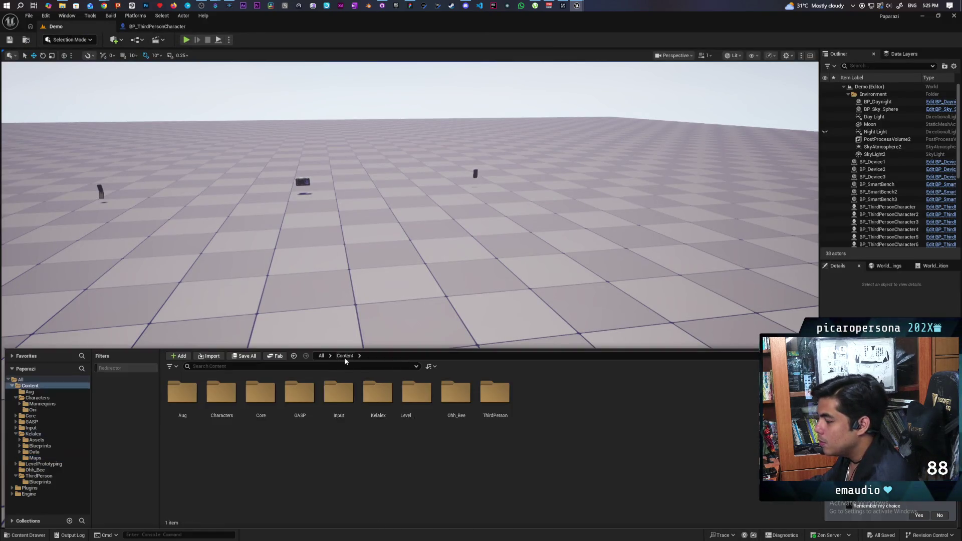
double_click(183, 395)
double_click(300, 399)
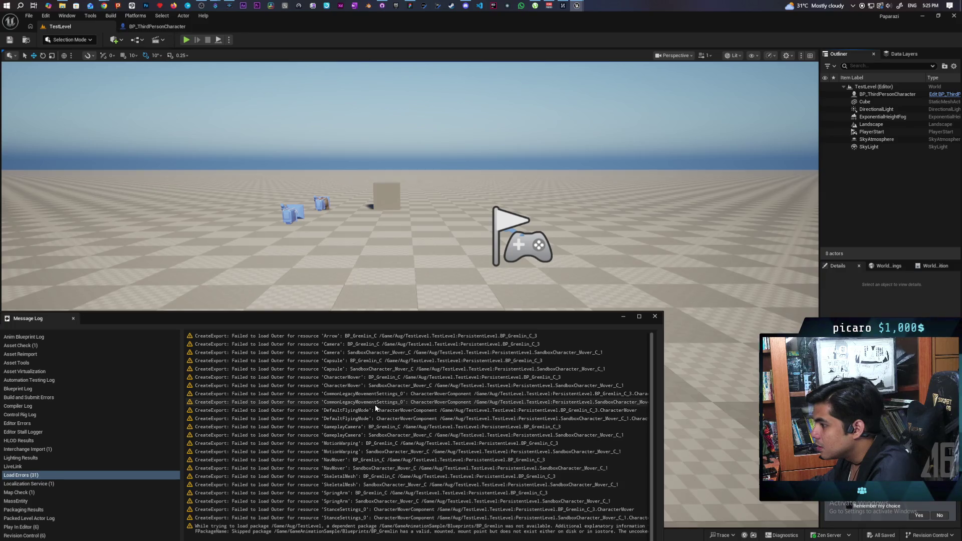
scroll(375, 405, down, 4)
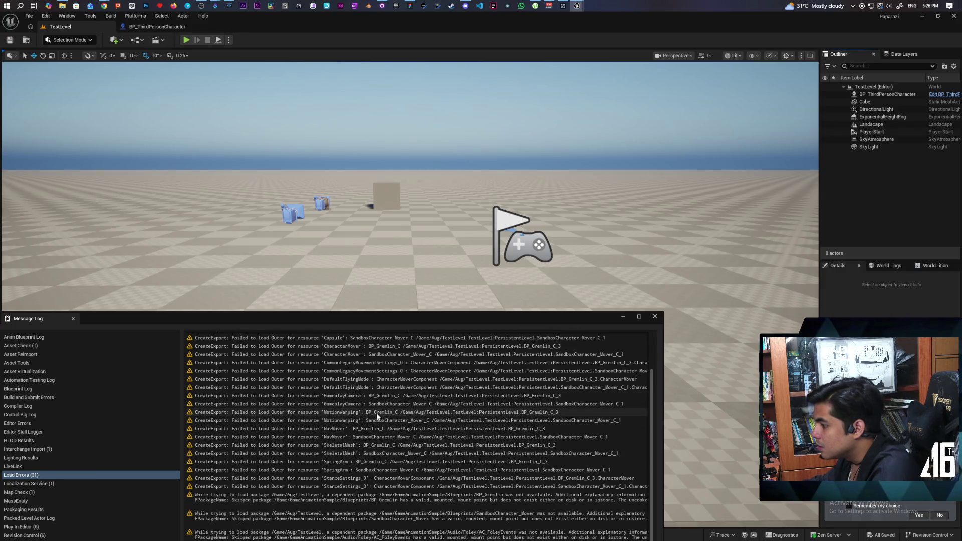
Move the load-error message log to the screen bottom and show the Aug folder in the content drawer.
drag(494, 317, 538, 191)
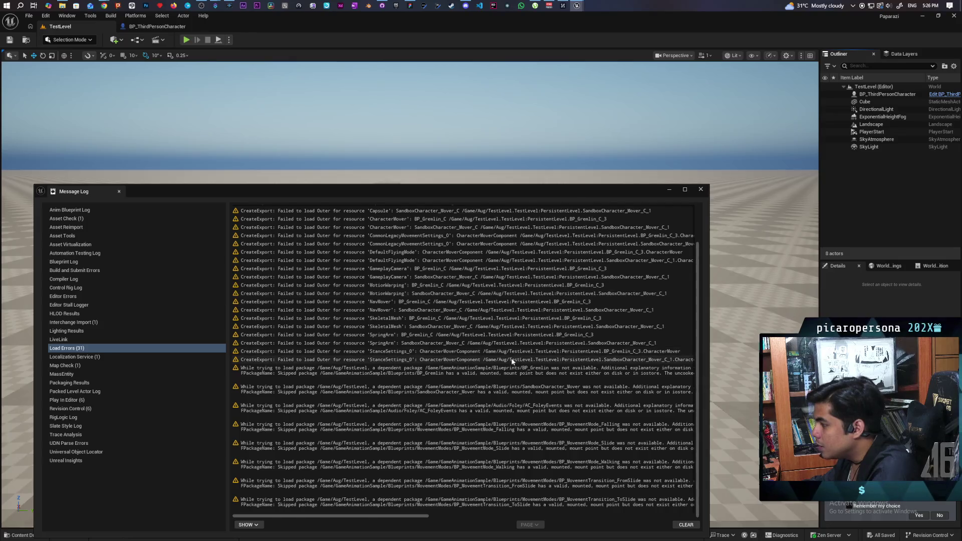
scroll(511, 360, up, 3)
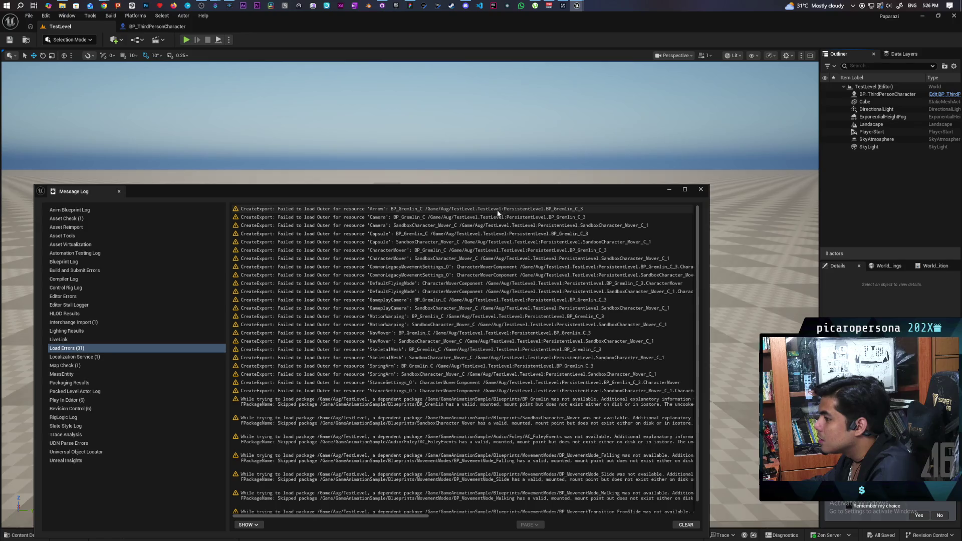
mouse_move(630, 190)
mouse_down()
mouse_move(570, 375)
mouse_move(610, 176)
mouse_up()
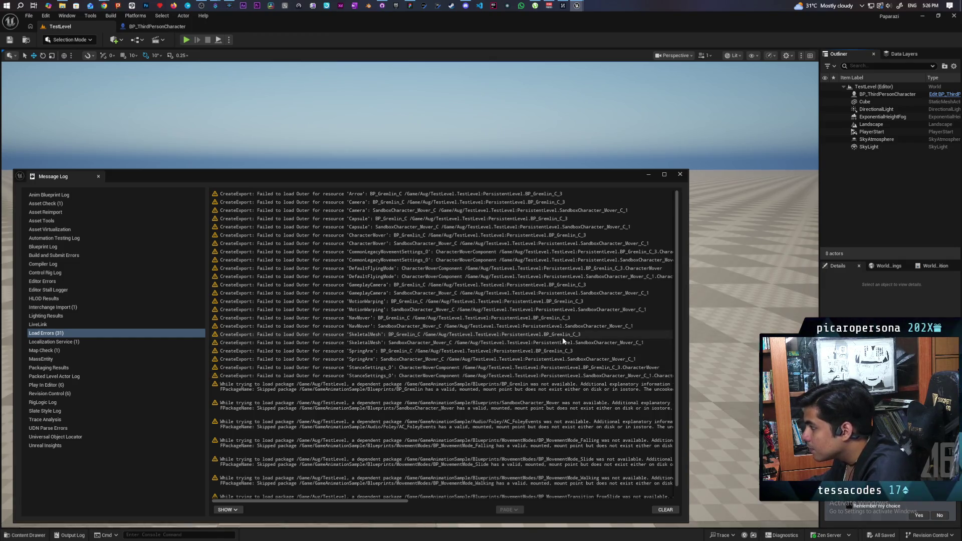
drag(619, 176, 636, 145)
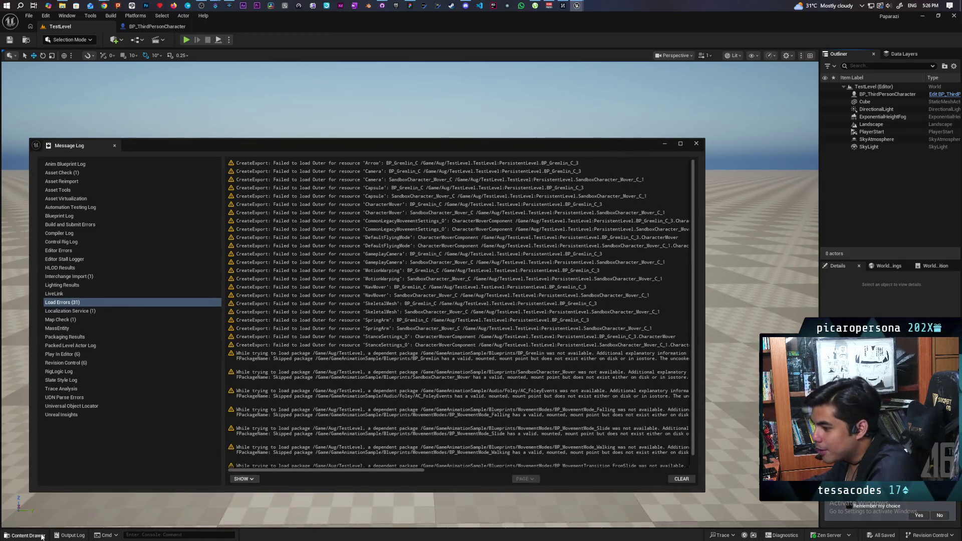
click(29, 536)
drag(361, 146, 305, 495)
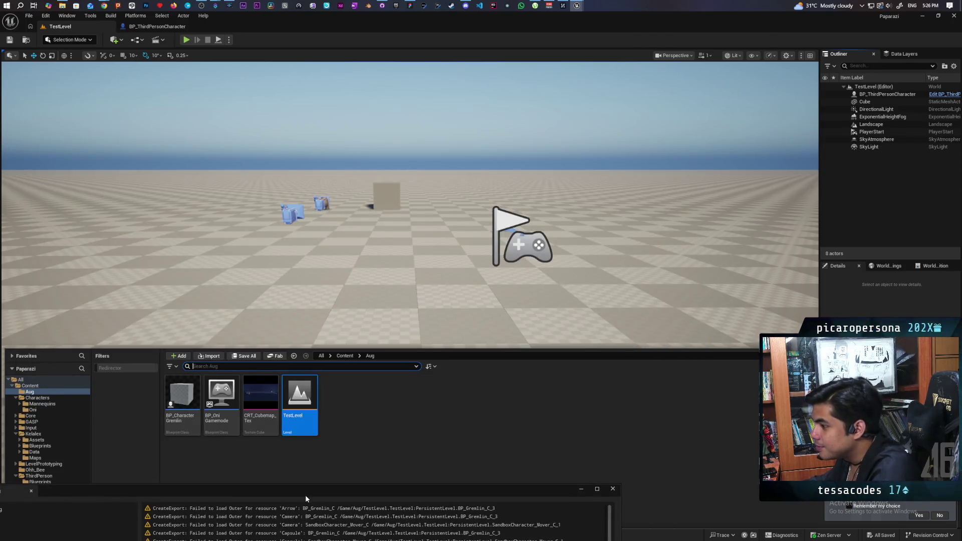
Open BP_CharacterGremlin's blueprint, close the message log and return to TestLevel with the content drawer shown.
double_click(187, 400)
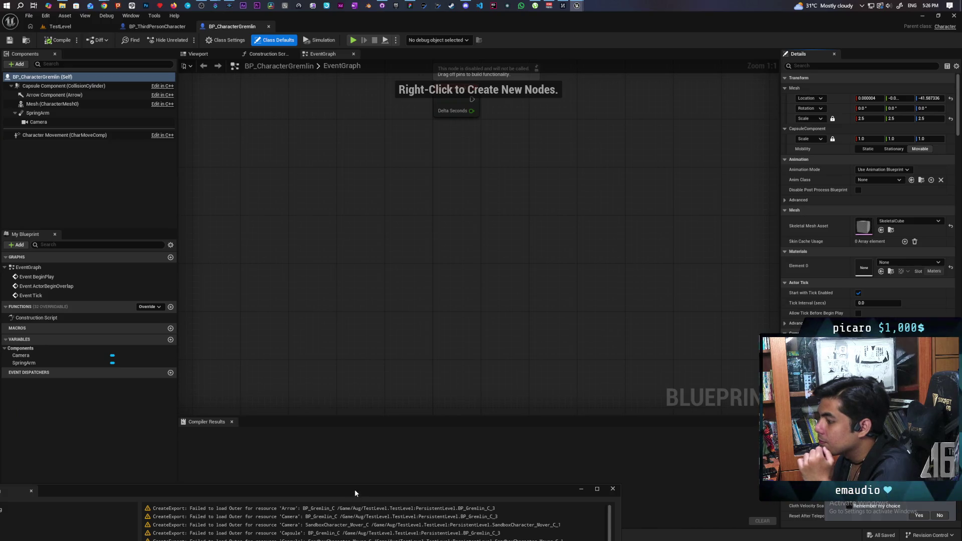
drag(354, 489, 420, 295)
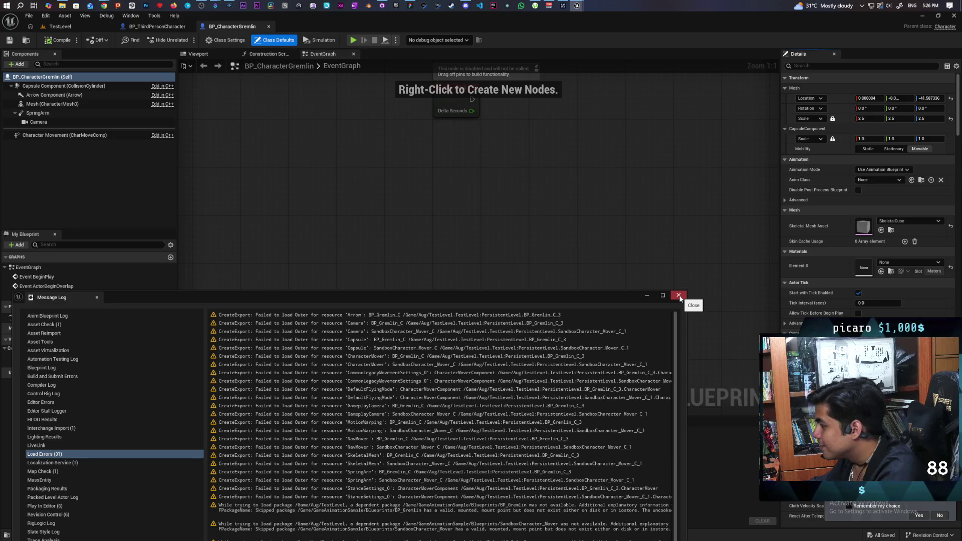
click(678, 295)
click(61, 27)
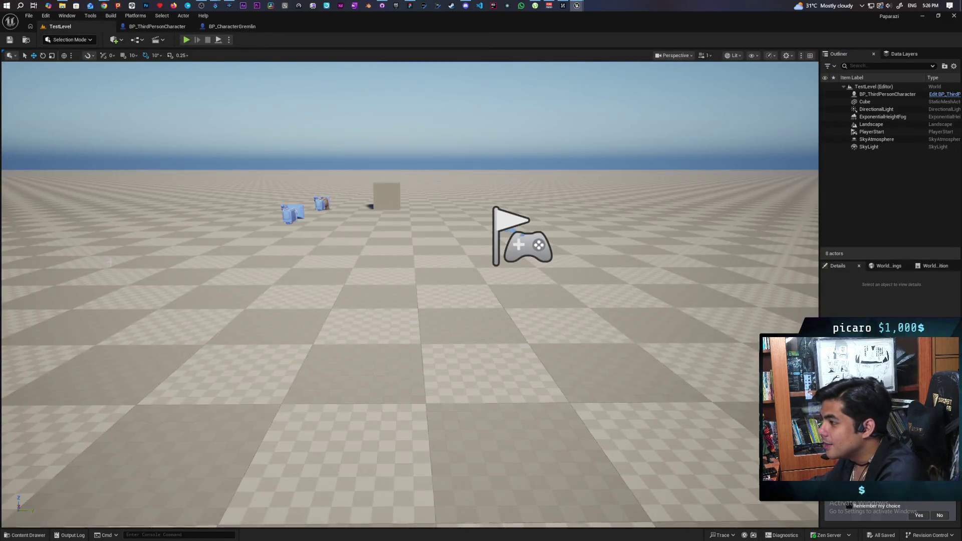
click(27, 40)
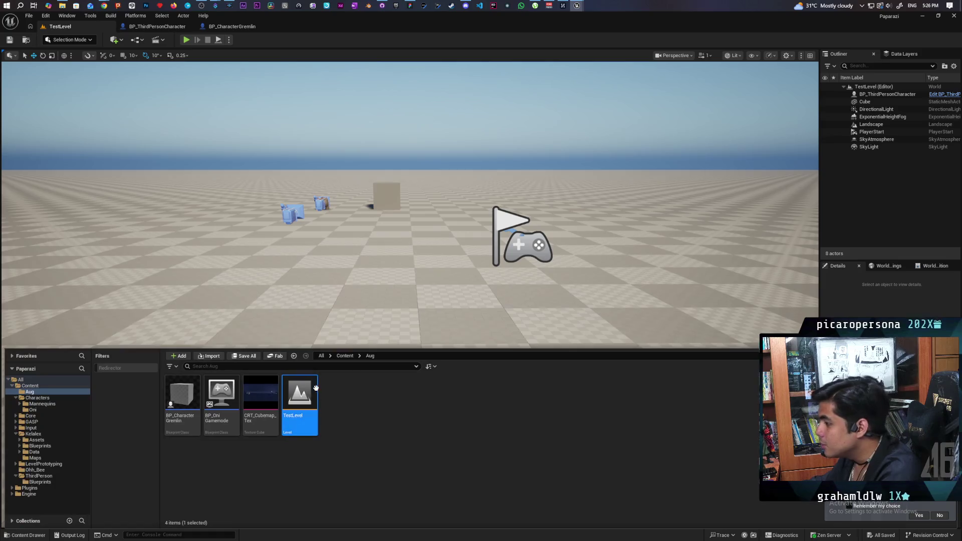
Navigate Content > Kelalex > Maps and load the Demo level into the editor.
click(345, 355)
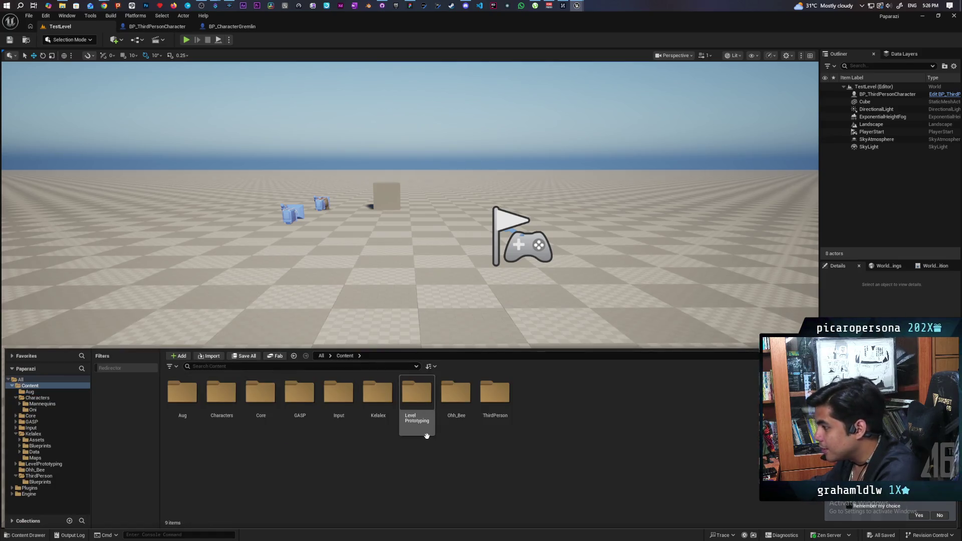
double_click(379, 394)
double_click(300, 398)
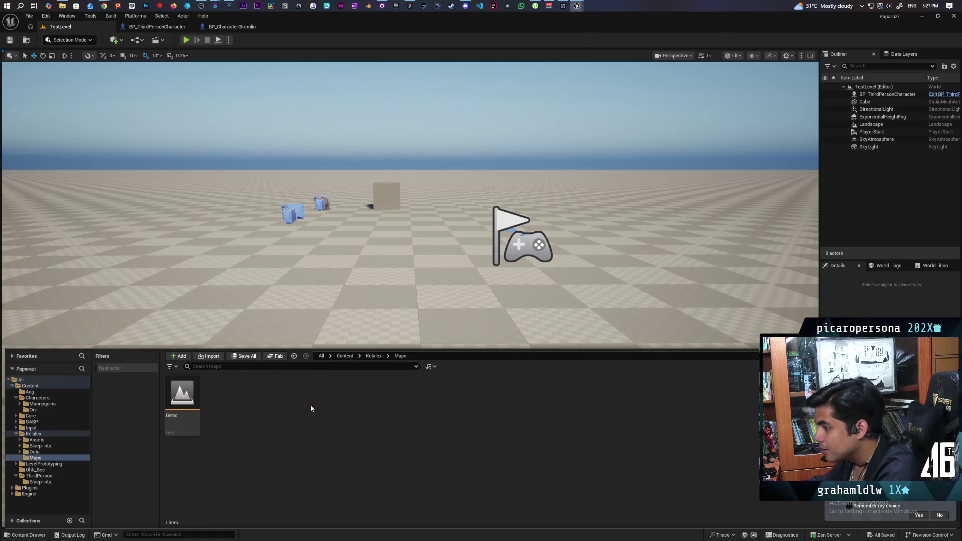
double_click(183, 399)
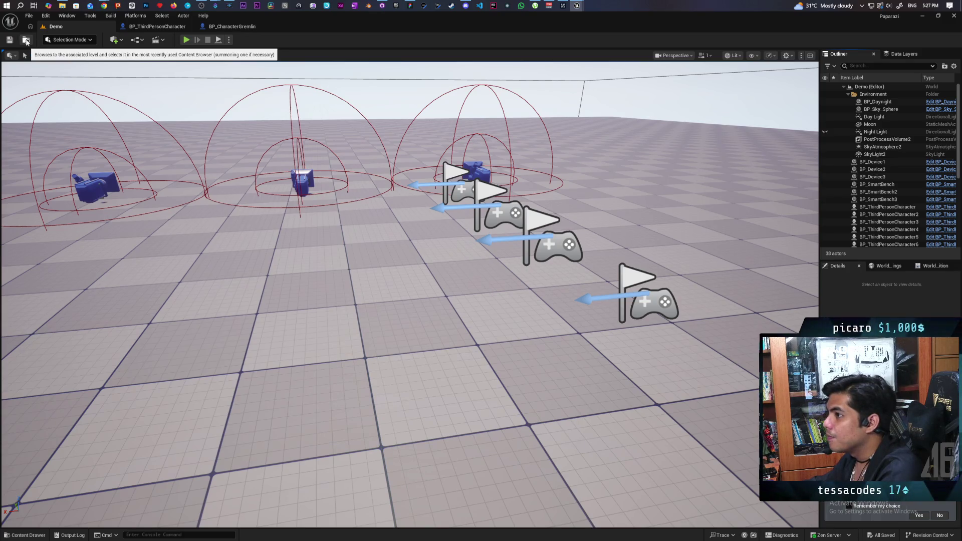
click(26, 42)
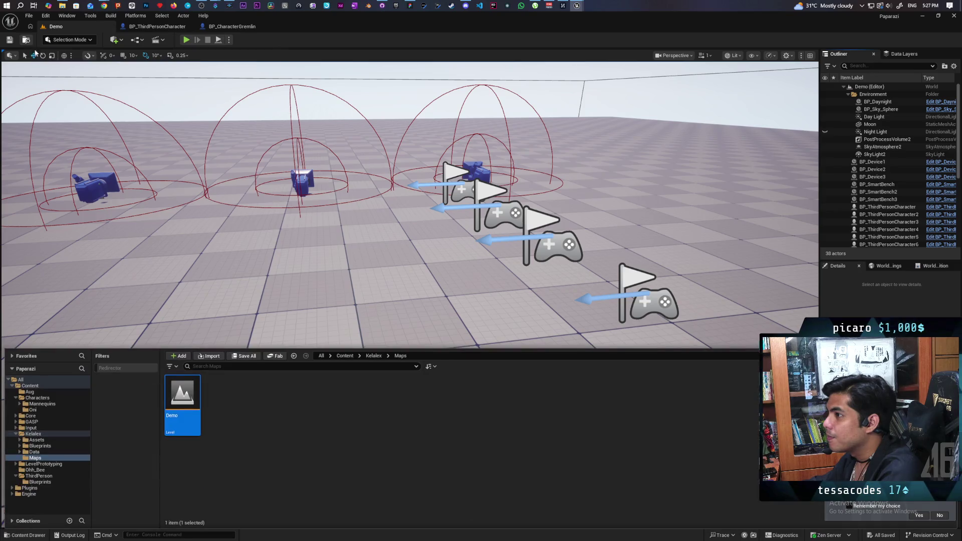
Bring up the Demo level's asset actions in the Kelalex/Maps folder, briefly viewing the scene.
right_click(183, 403)
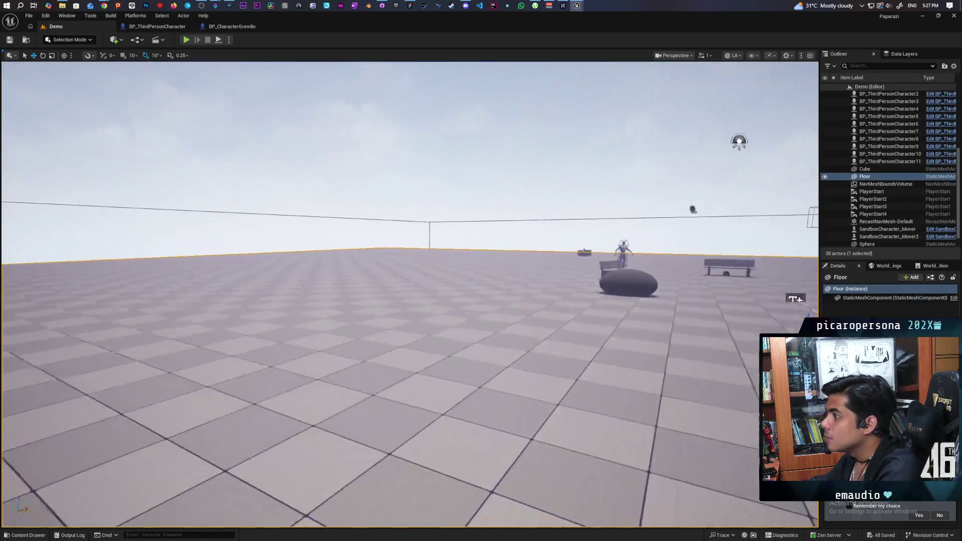
drag(410, 294, 225, 376)
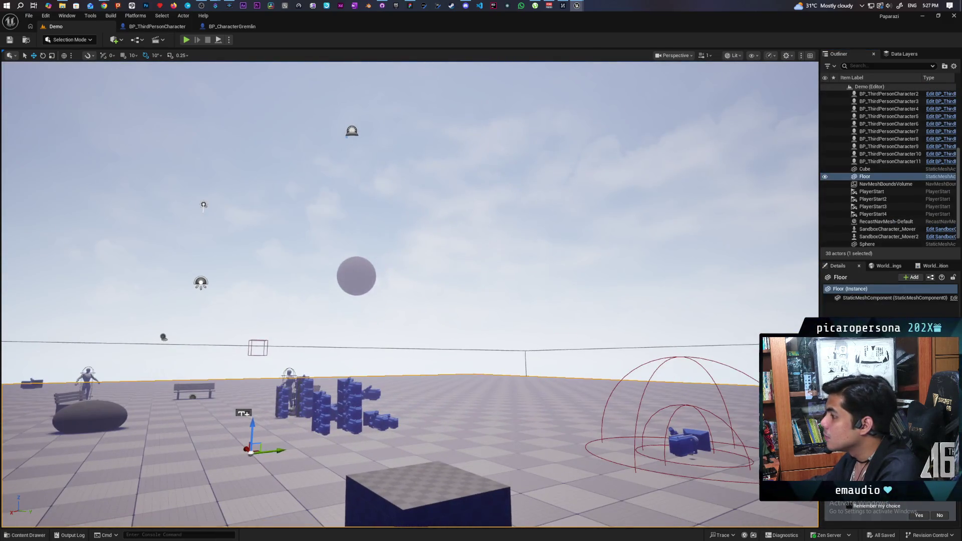
click(26, 40)
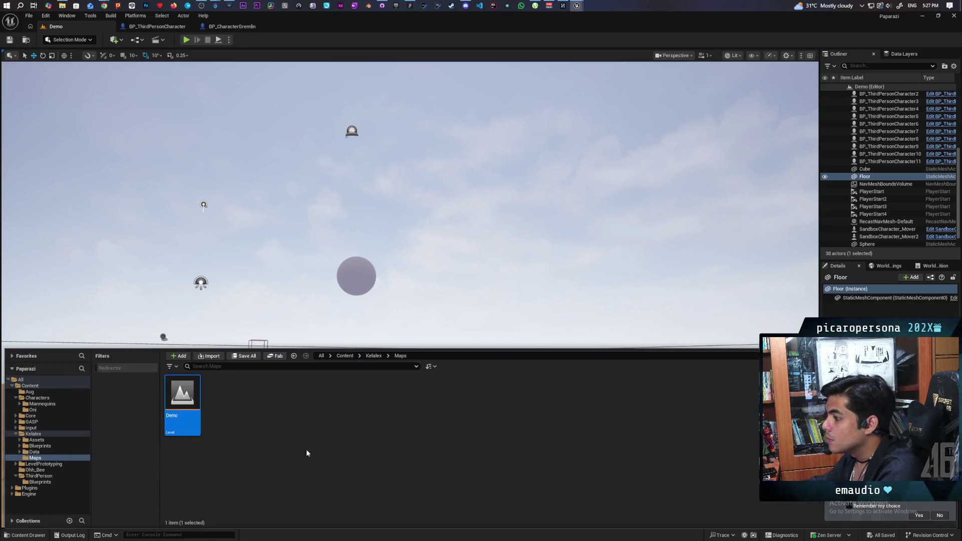
right_click(183, 399)
Duplicate Demo as a level named Animation and save it via Save Selected.
click(241, 202)
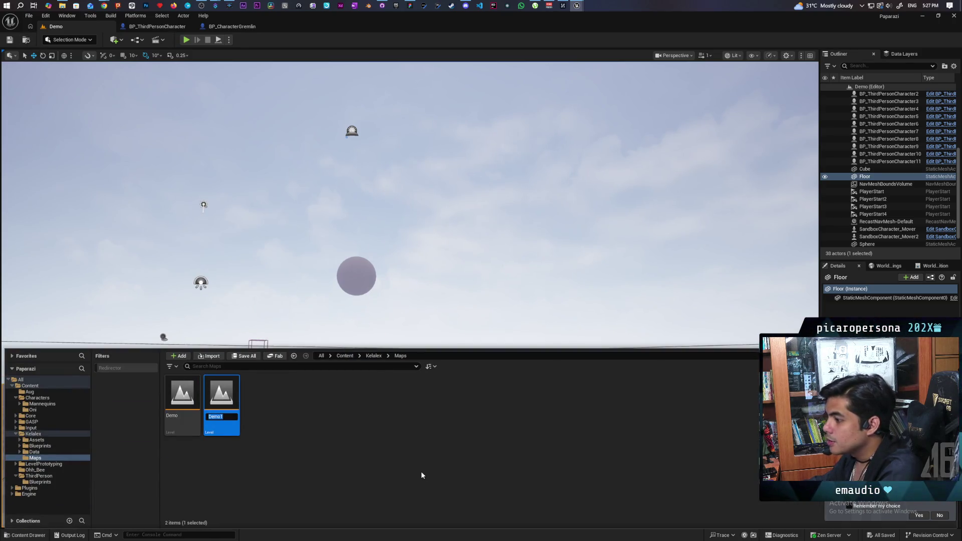
text(Animat)
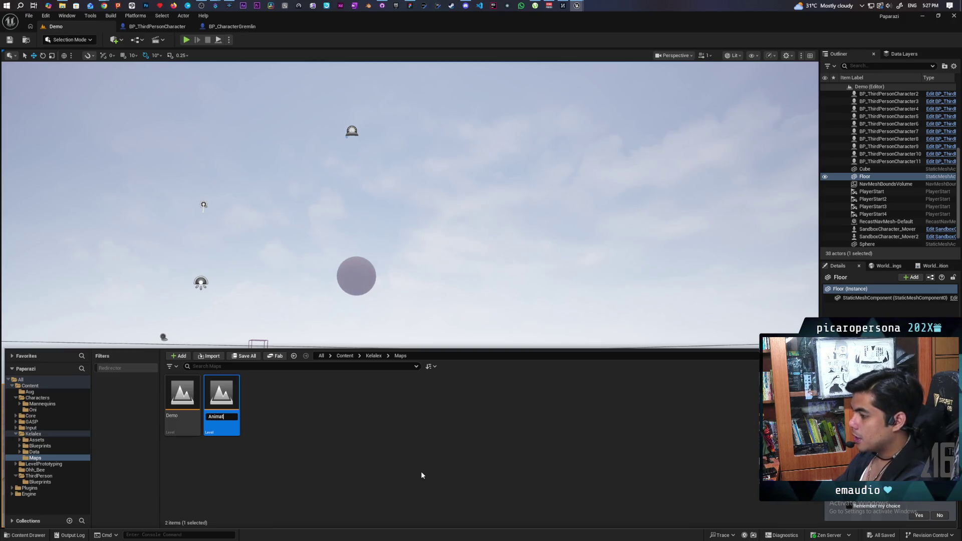
text(ion)
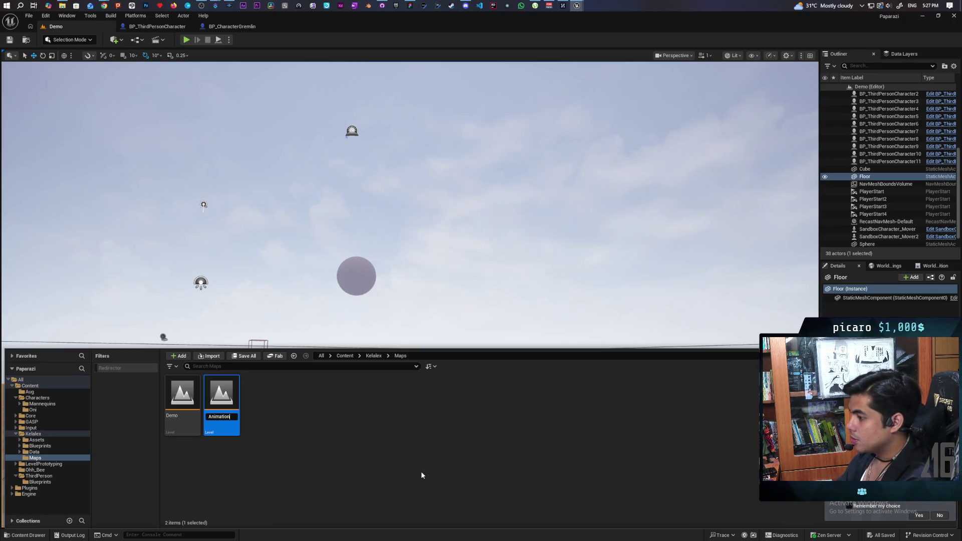
key(Return)
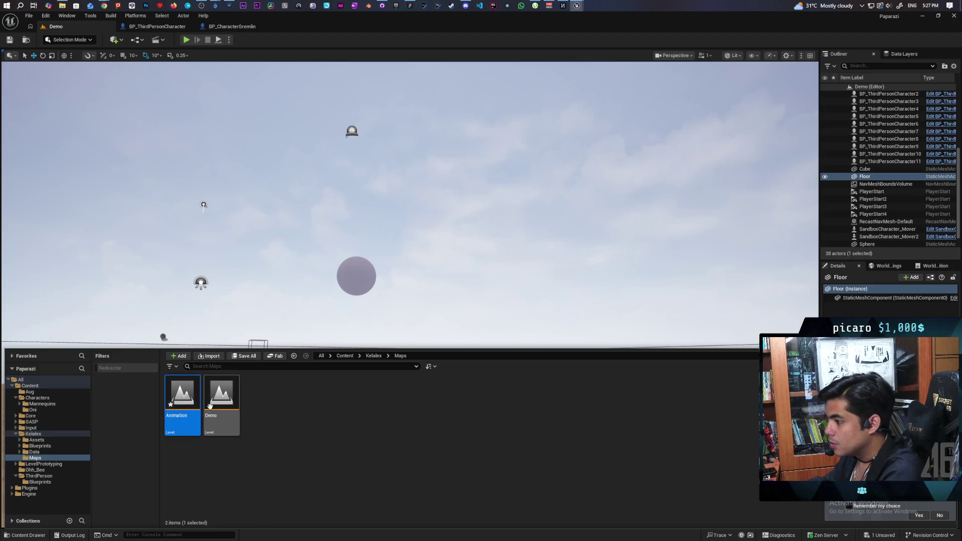
key(ctrl+shift+s)
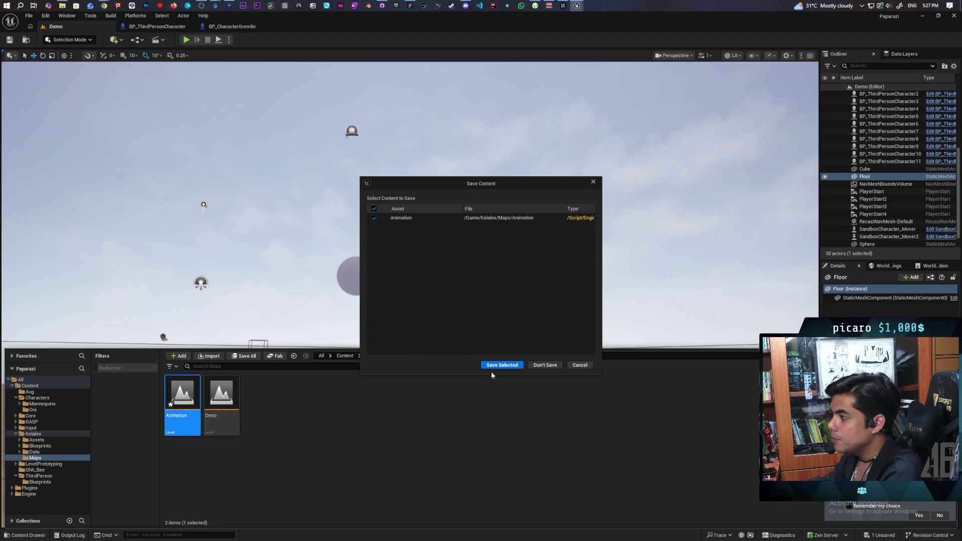
click(502, 365)
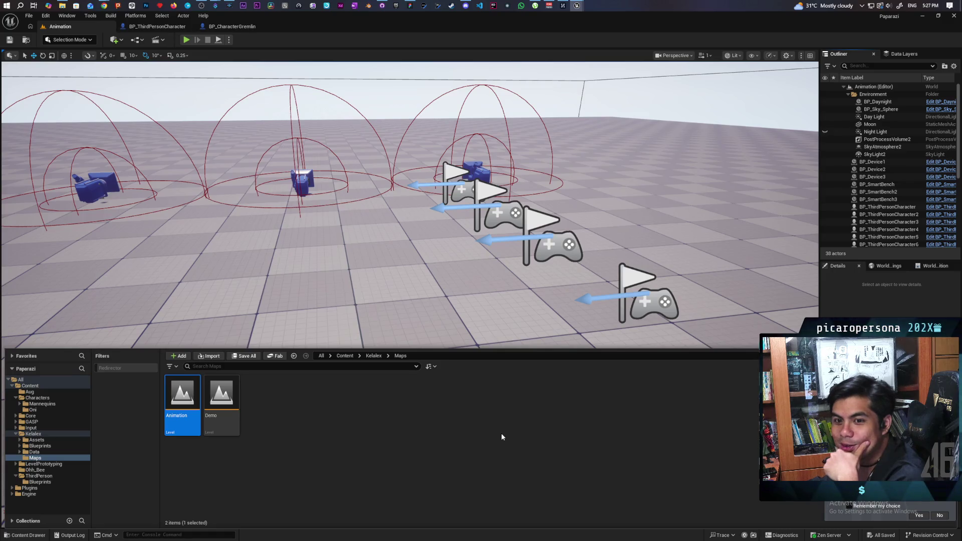
Survey the Animation level with the camera and select the SandboxCharacter_Mover.
key(ctrl+space)
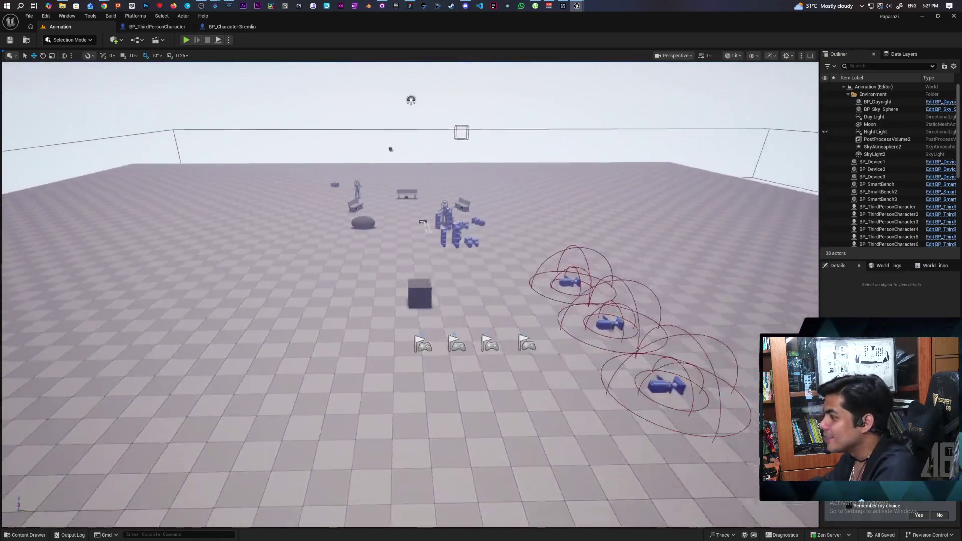
drag(410, 301, 526, 338)
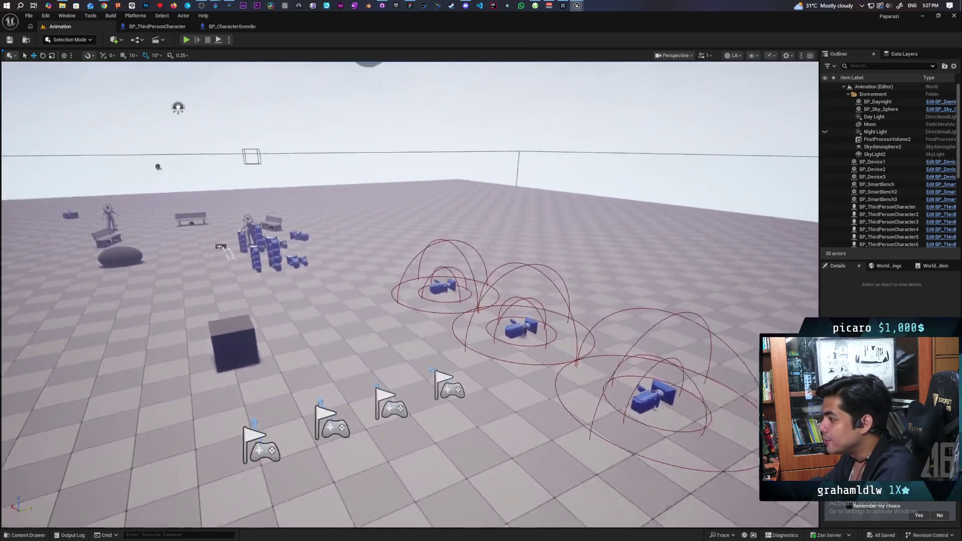
drag(410, 301, 526, 339)
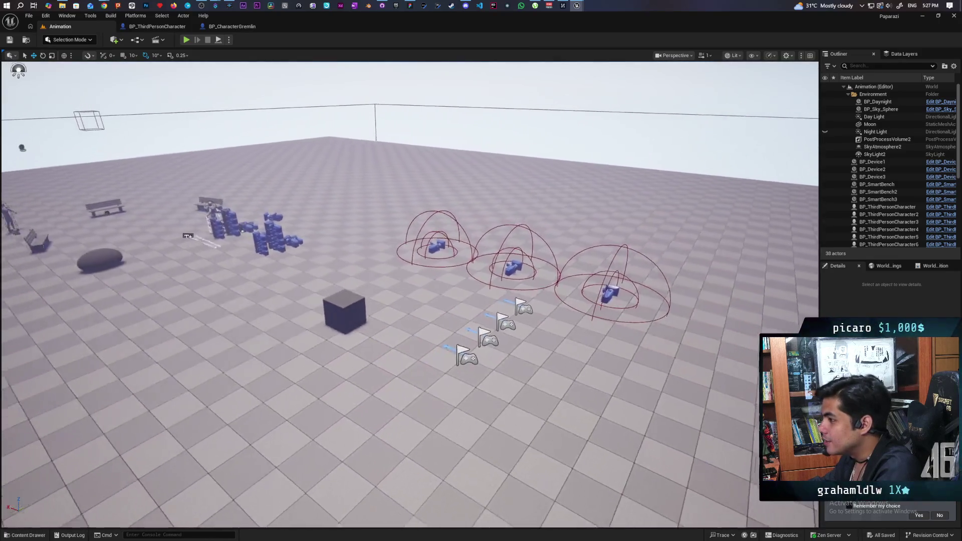
drag(409, 301, 527, 339)
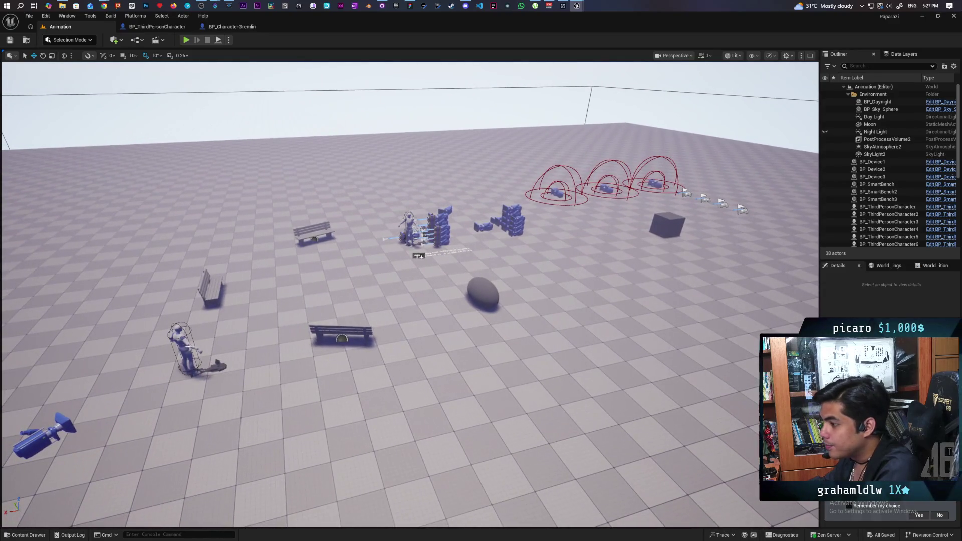
click(192, 352)
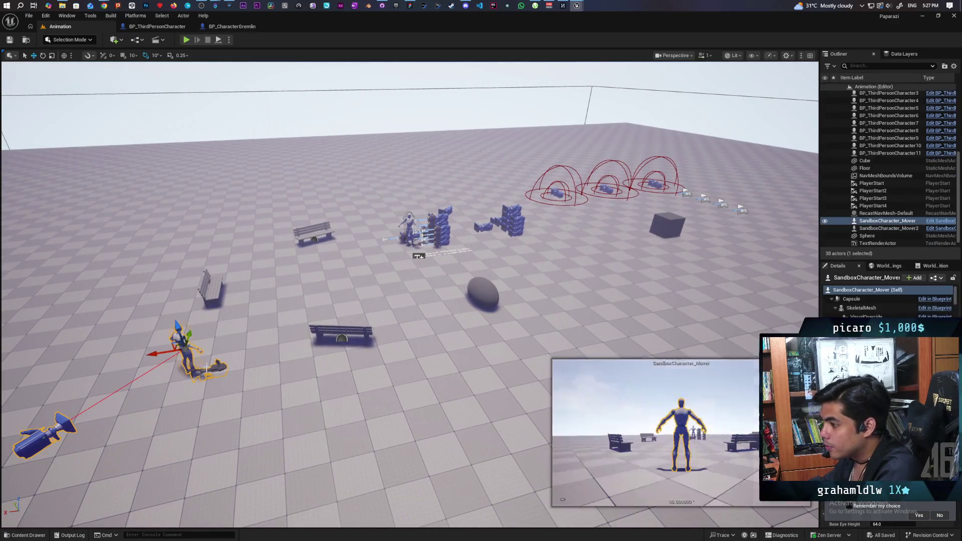
Hide the Floor actor with H, then select the BP_Sky_Sphere actor.
click(865, 167)
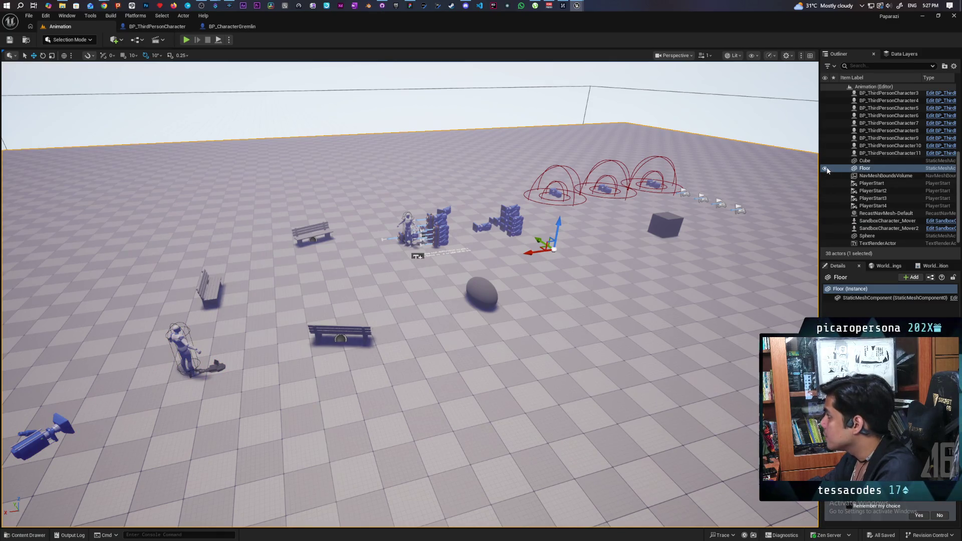
key(h)
scroll(690, 238, down, 3)
scroll(685, 248, down, 3)
drag(678, 260, 644, 267)
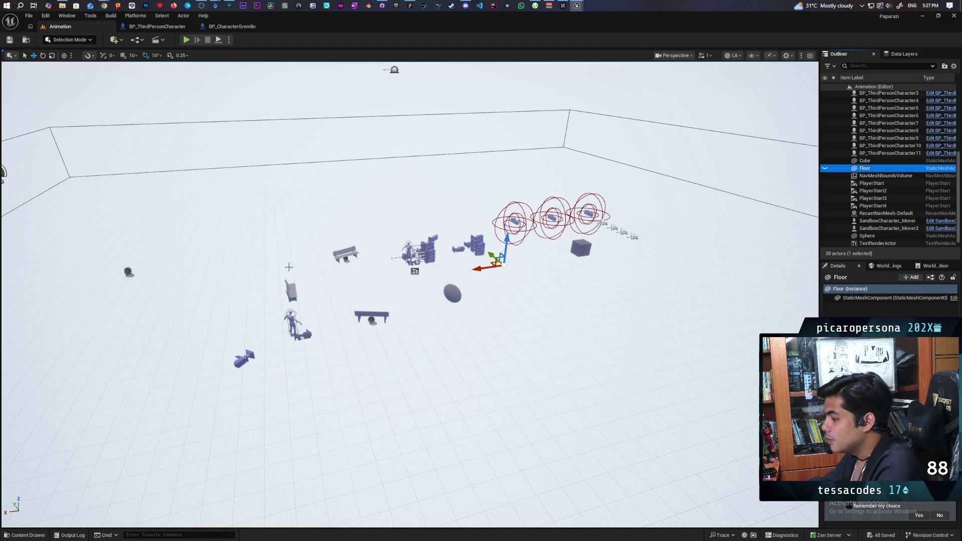
mouse_move(223, 221)
mouse_down()
mouse_move(277, 212)
mouse_move(257, 192)
mouse_up()
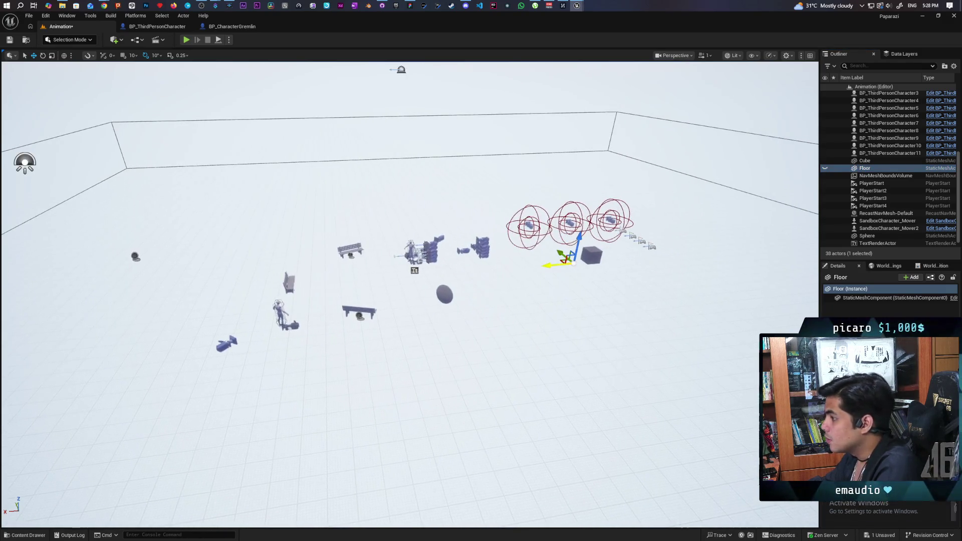
click(258, 193)
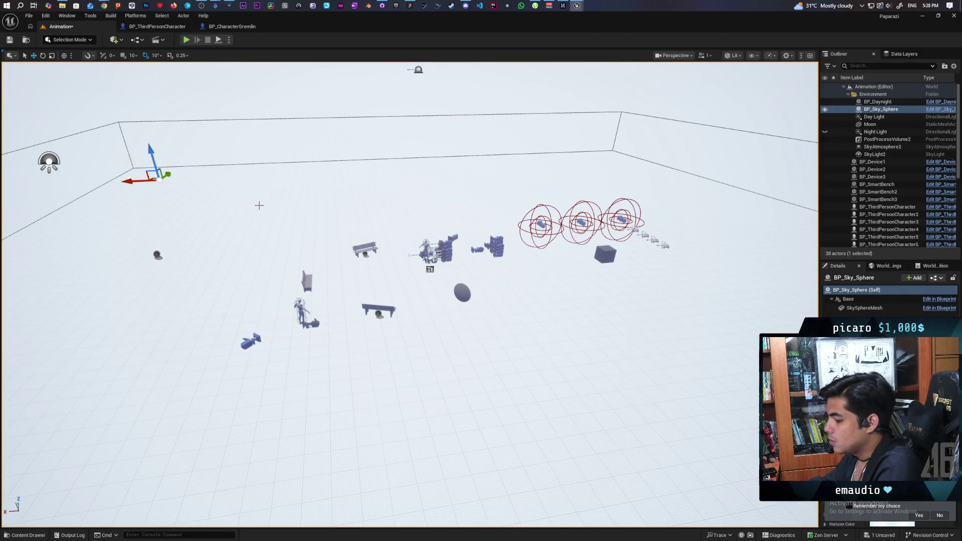
Look around the scene and toggle the Floor's visibility back on in the Outliner.
drag(219, 184, 222, 185)
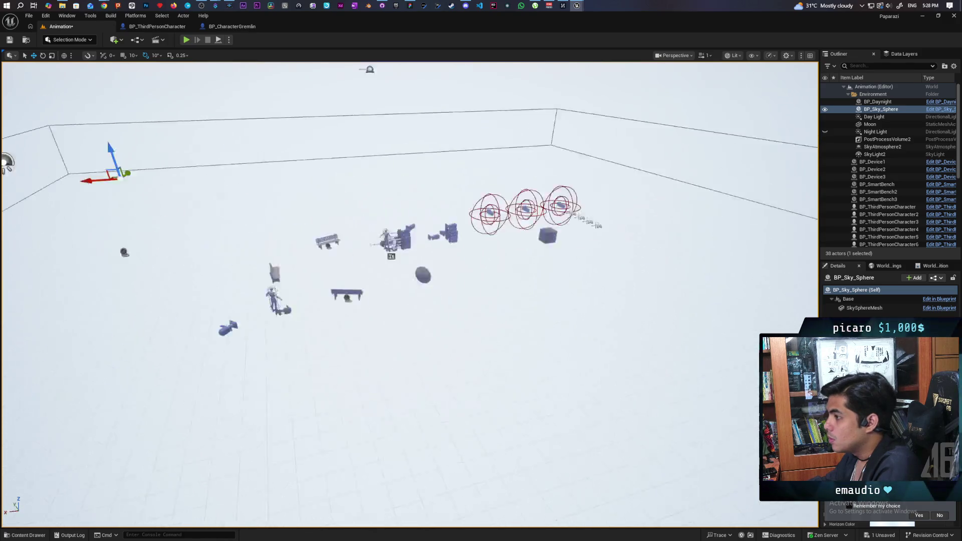
drag(376, 171, 313, 171)
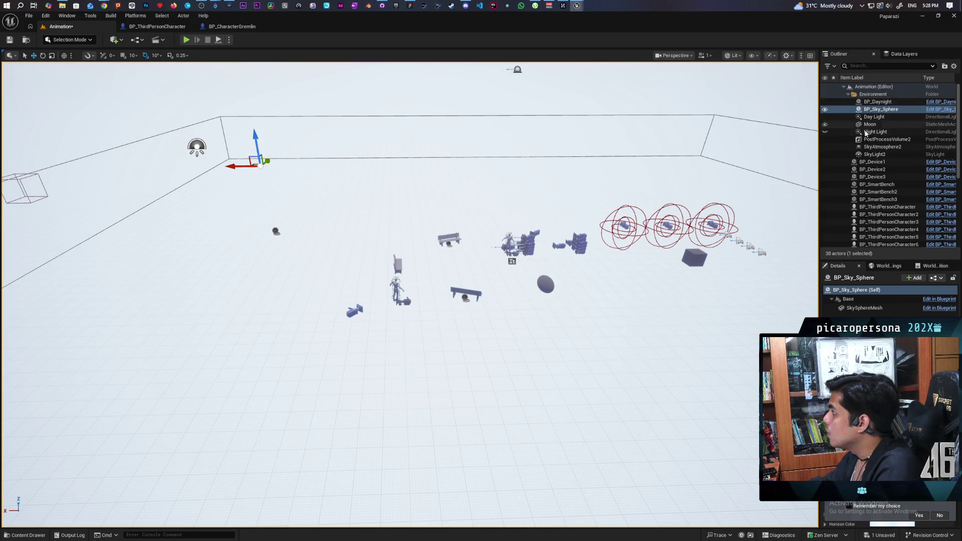
mouse_move(614, 171)
mouse_down()
mouse_move(601, 196)
mouse_move(647, 165)
mouse_up()
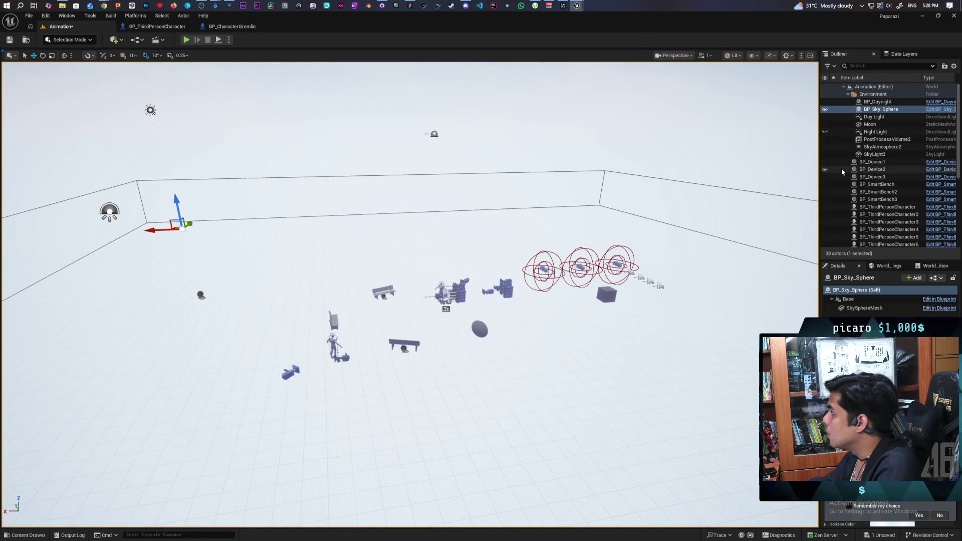
scroll(841, 168, down, 4)
scroll(842, 165, down, 2)
click(825, 244)
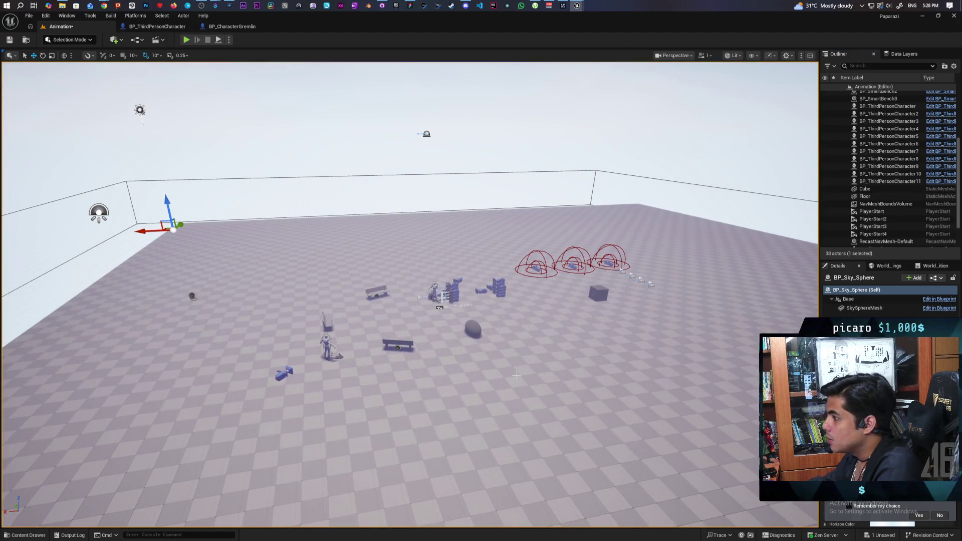
Undo three times to revert the floor visibility and move changes.
key(ctrl+z)
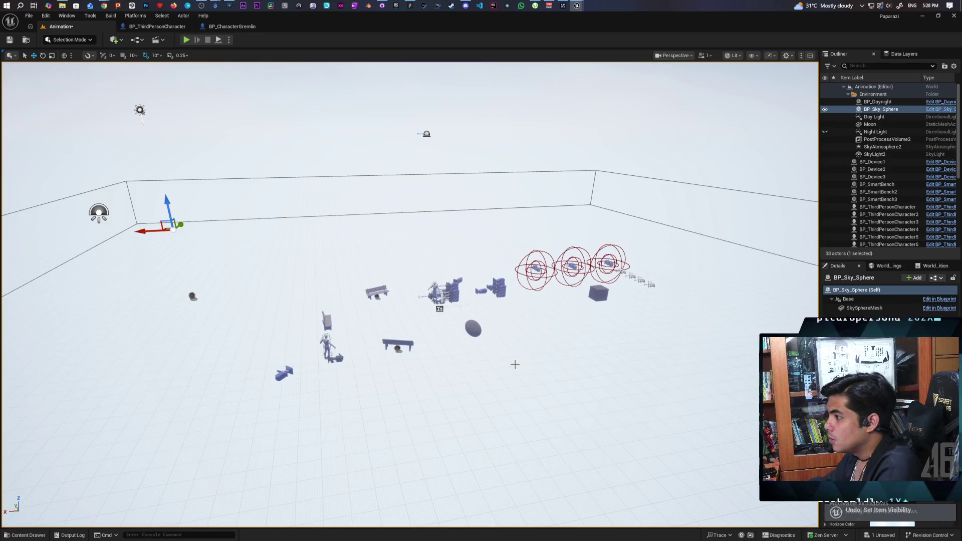
key(ctrl+z)
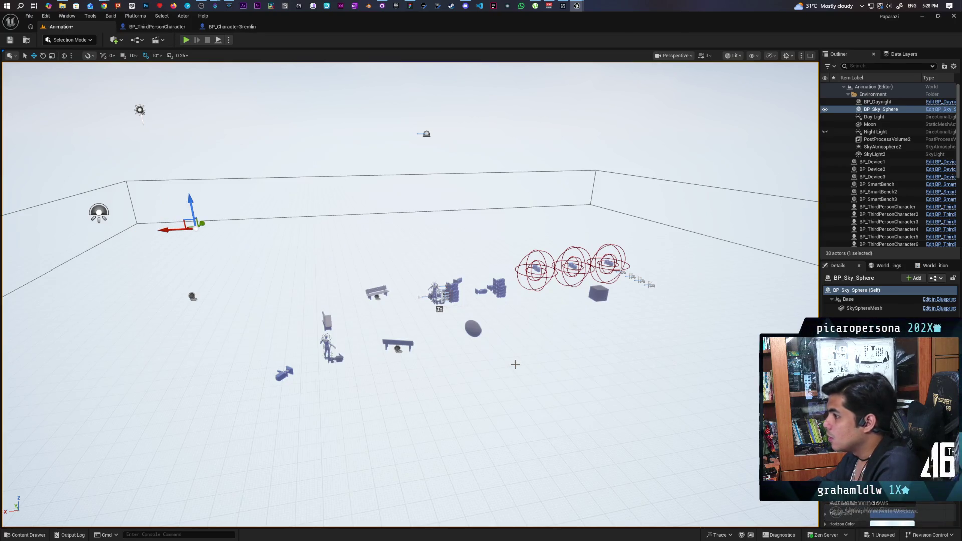
key(ctrl+z)
key(ctrl+z)
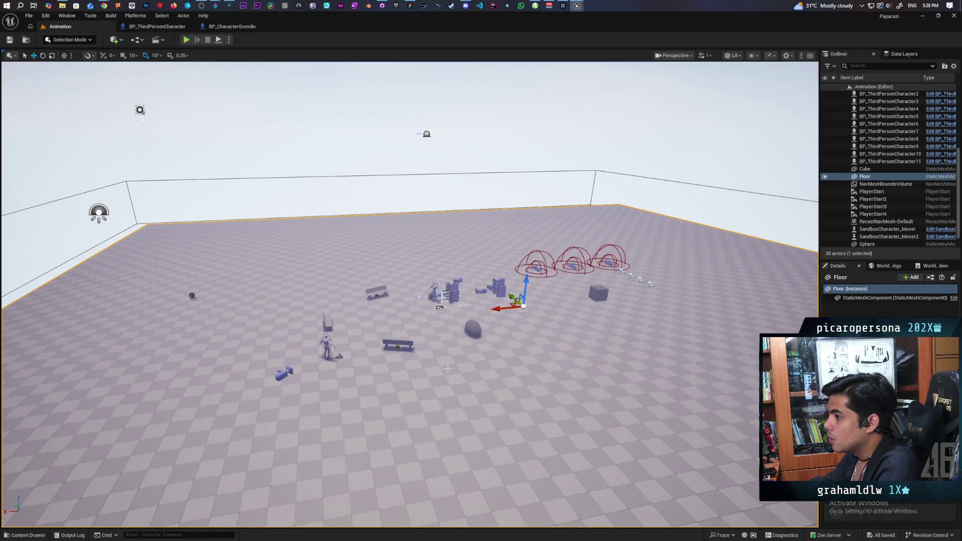
key(ctrl+z)
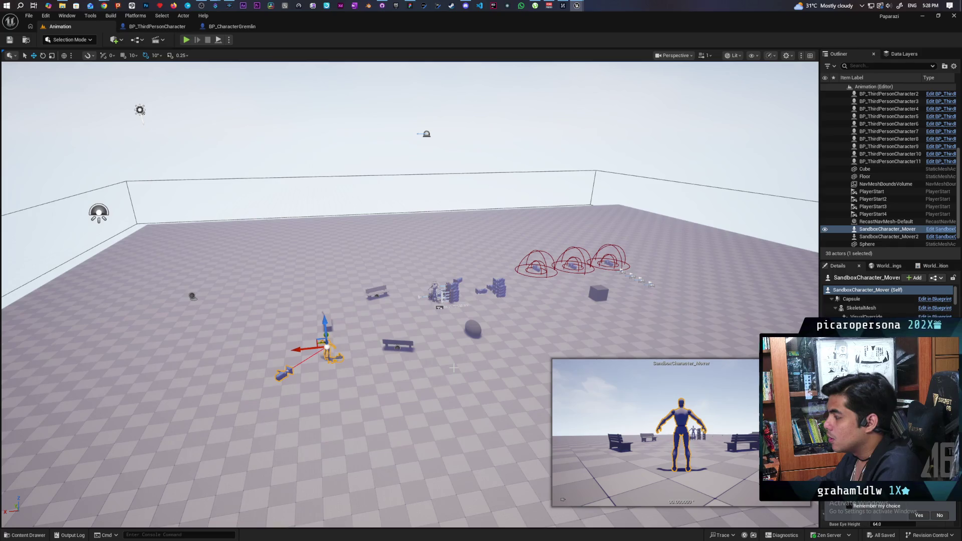
key(ctrl+z)
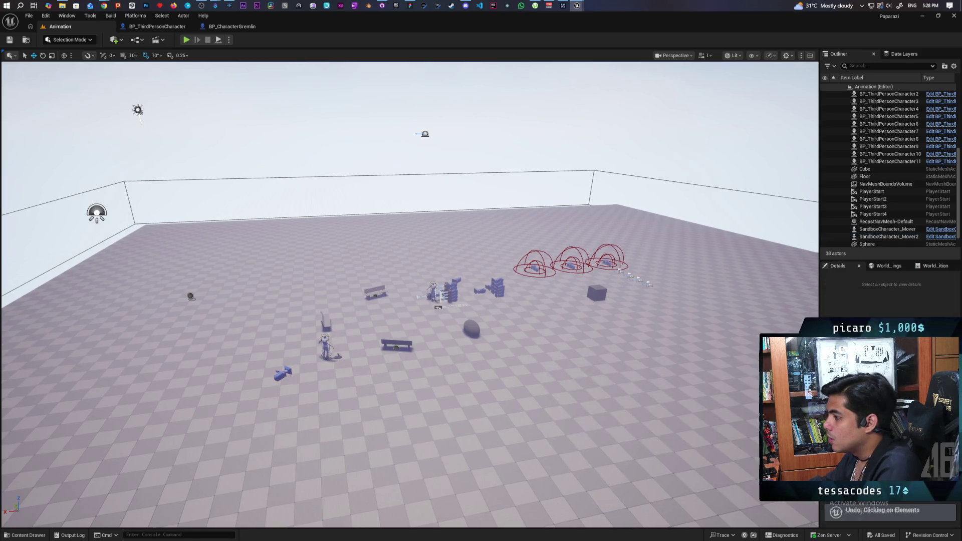
mouse_move(406, 300)
mouse_down()
mouse_move(301, 301)
mouse_move(451, 300)
mouse_move(421, 300)
mouse_up()
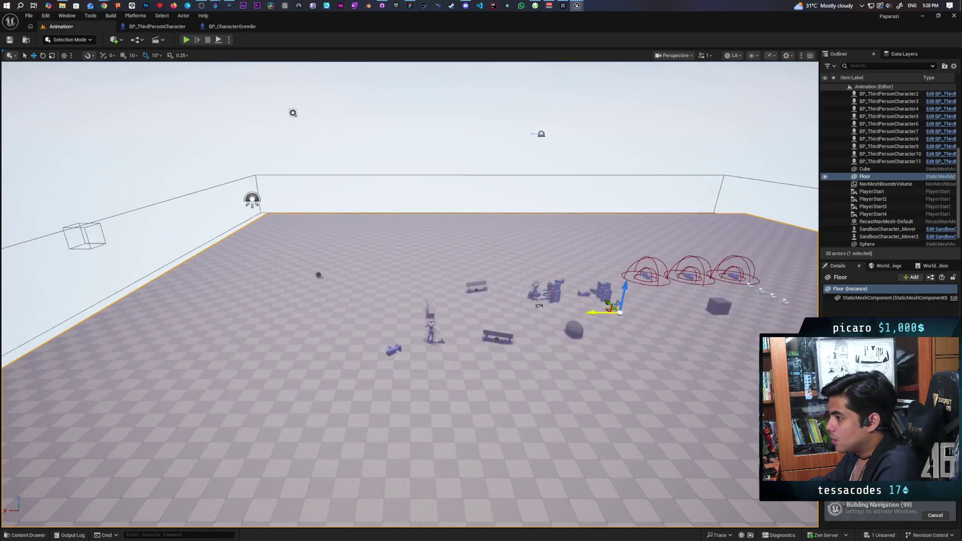
drag(594, 313, 598, 313)
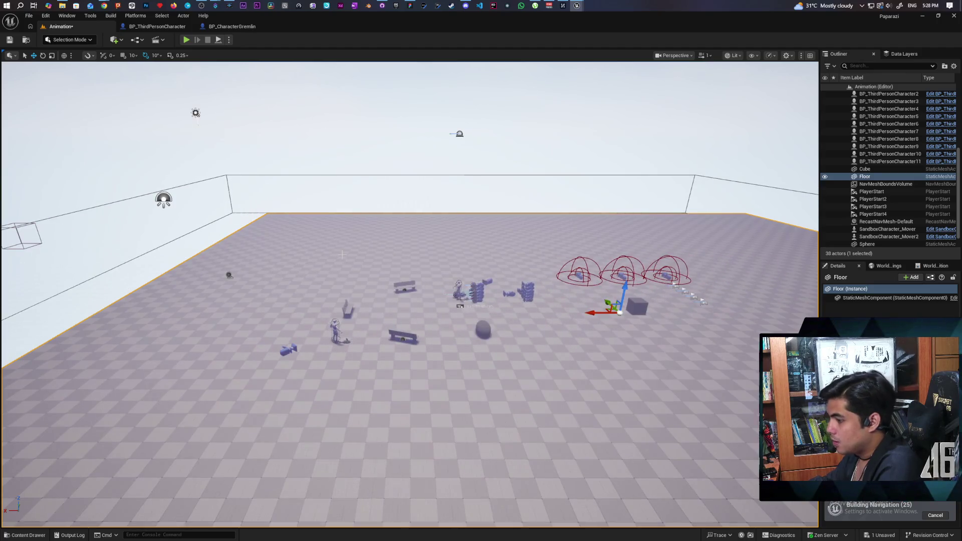
key(ctrl+z)
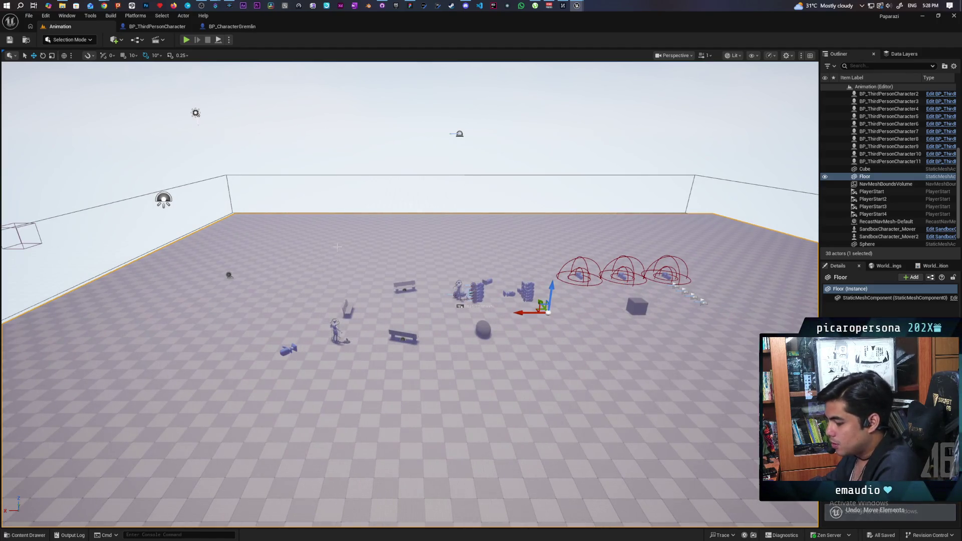
drag(526, 339, 373, 342)
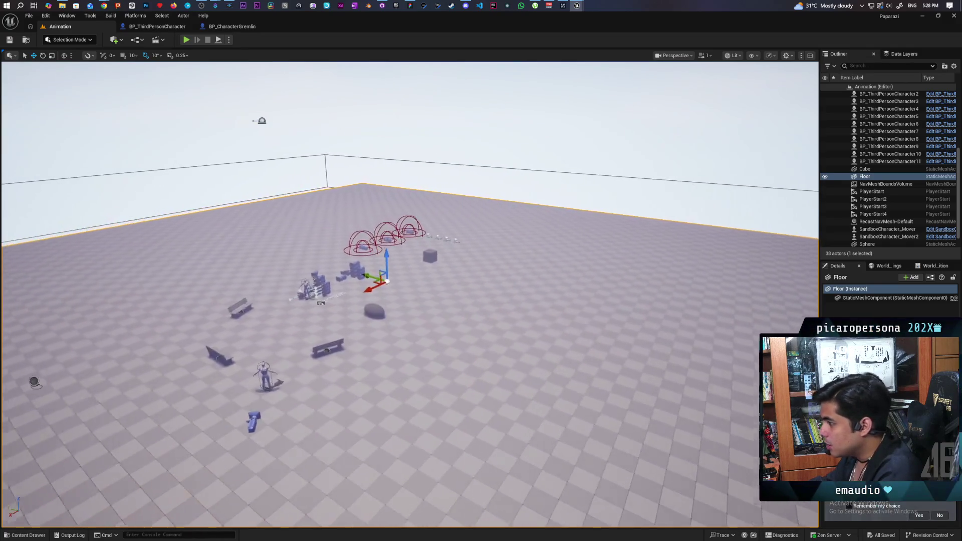
drag(410, 301, 226, 301)
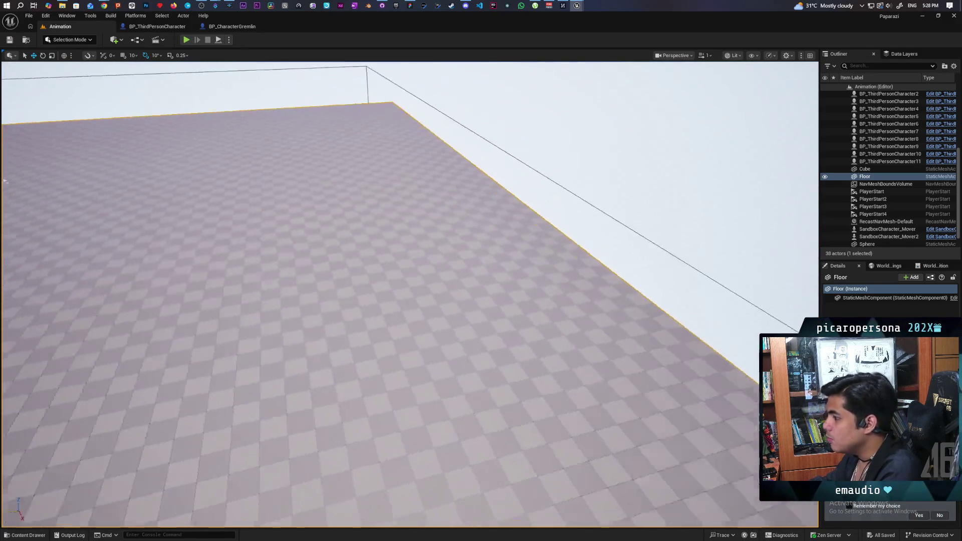
drag(409, 301, 526, 226)
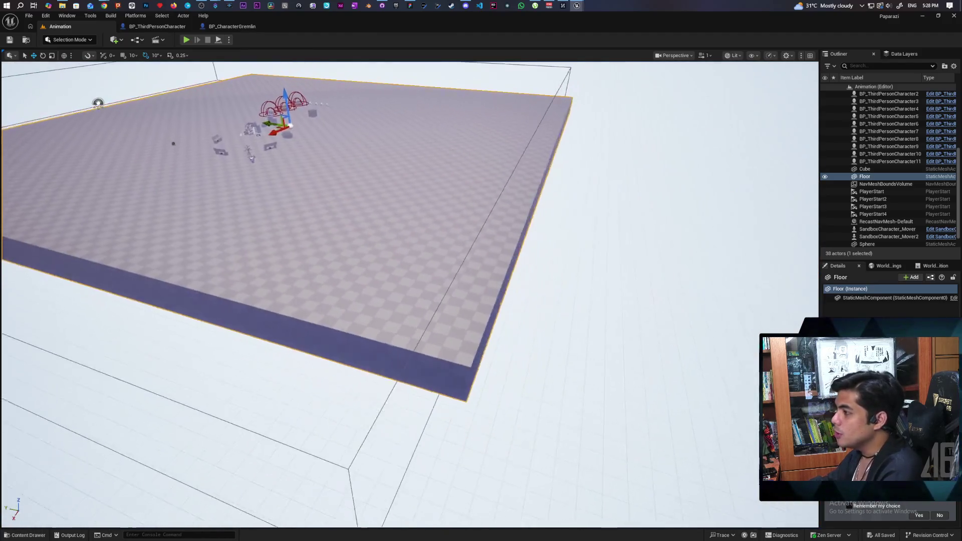
drag(410, 301, 300, 188)
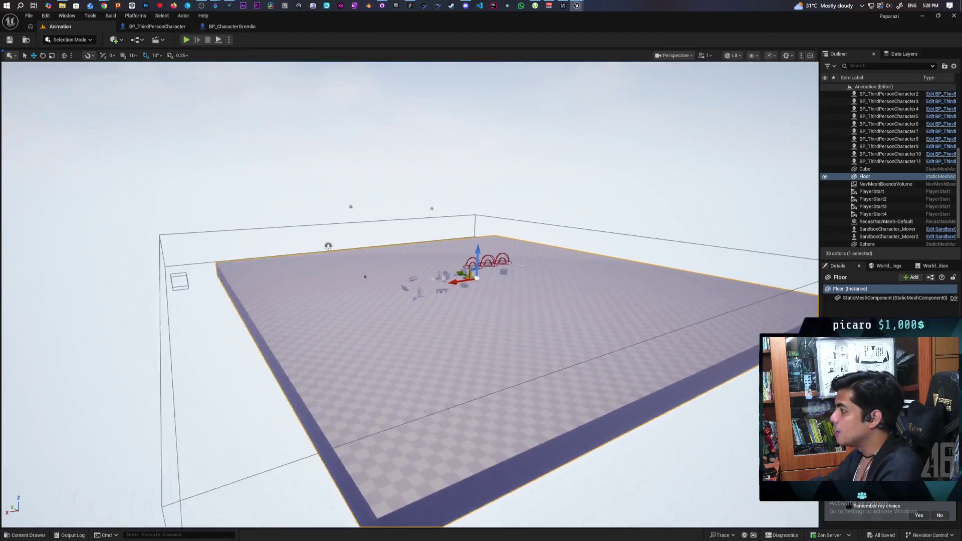
drag(410, 301, 398, 298)
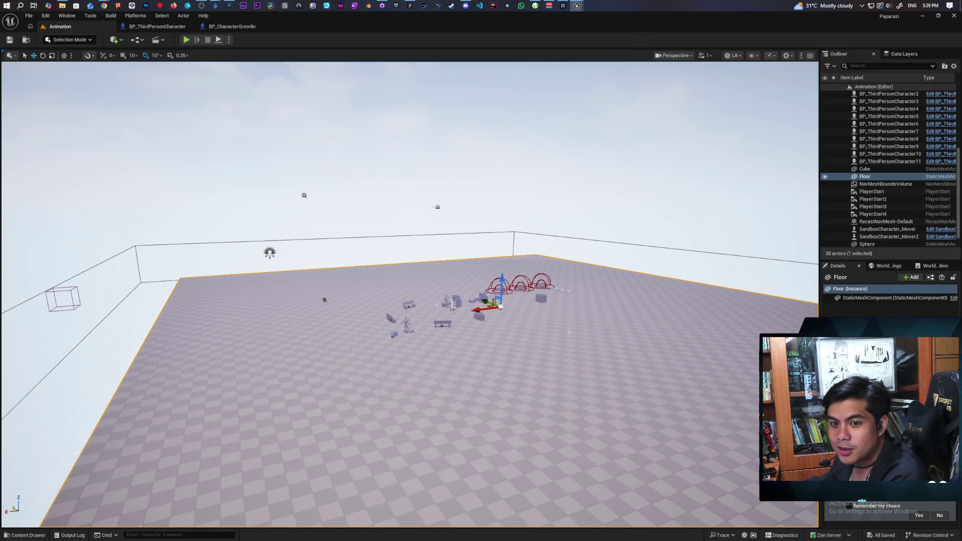
drag(409, 301, 409, 391)
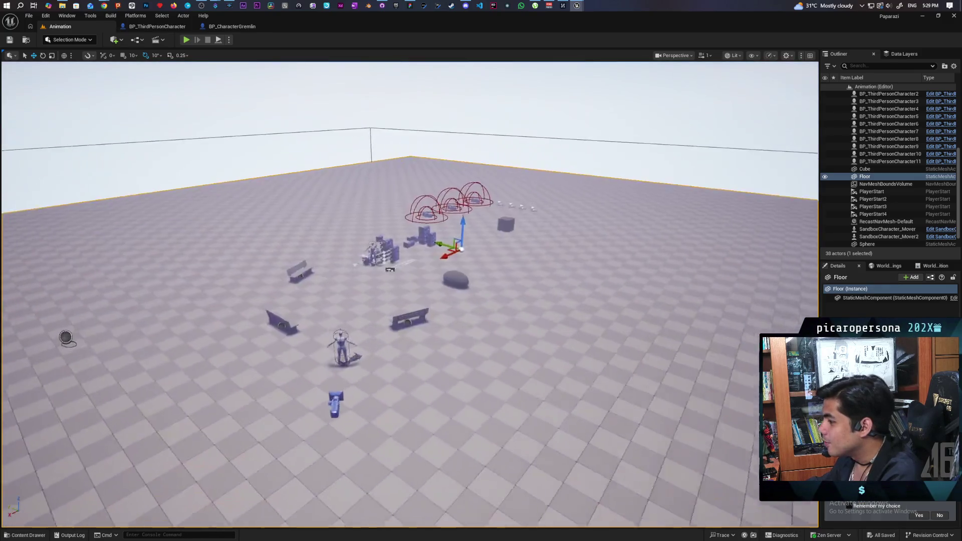
click(287, 394)
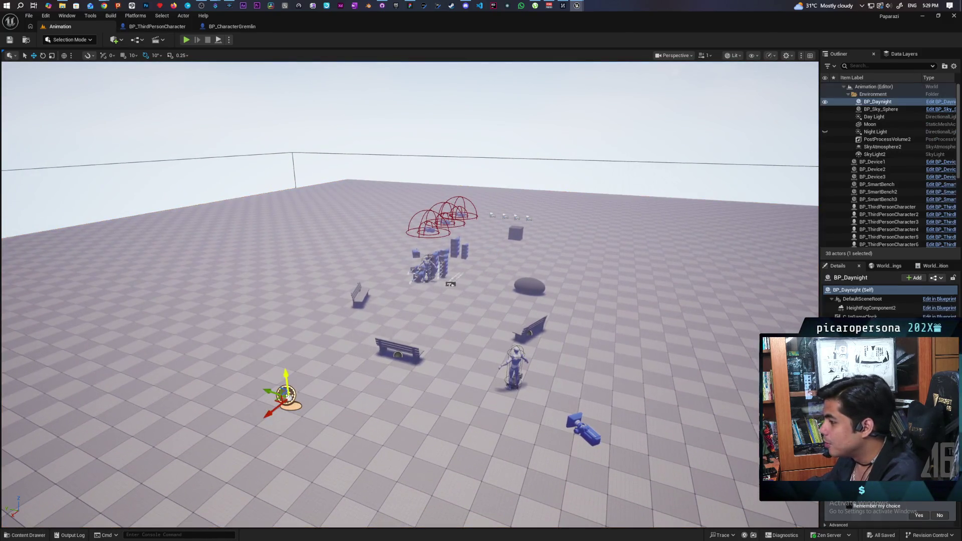
mouse_move(450, 284)
mouse_down()
mouse_move(267, 254)
mouse_move(273, 271)
mouse_up()
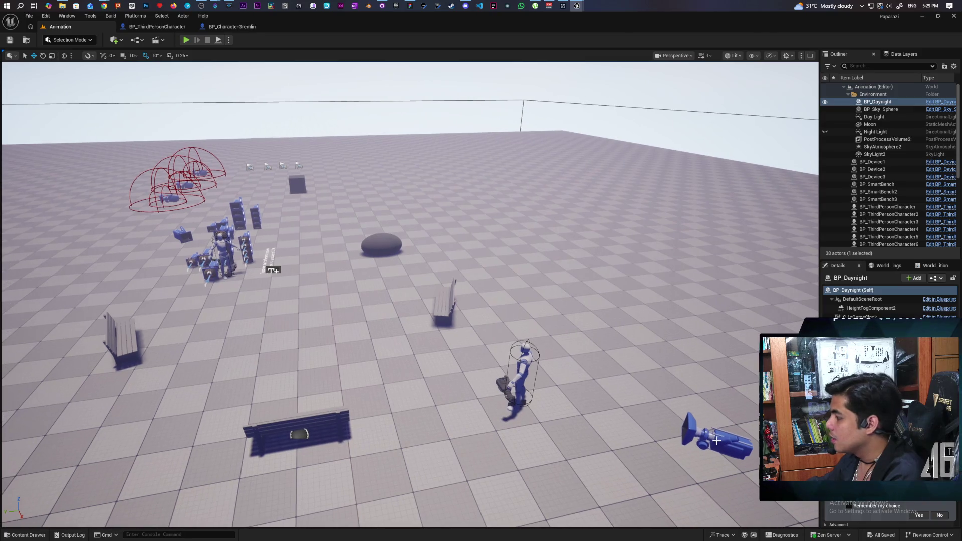
click(524, 377)
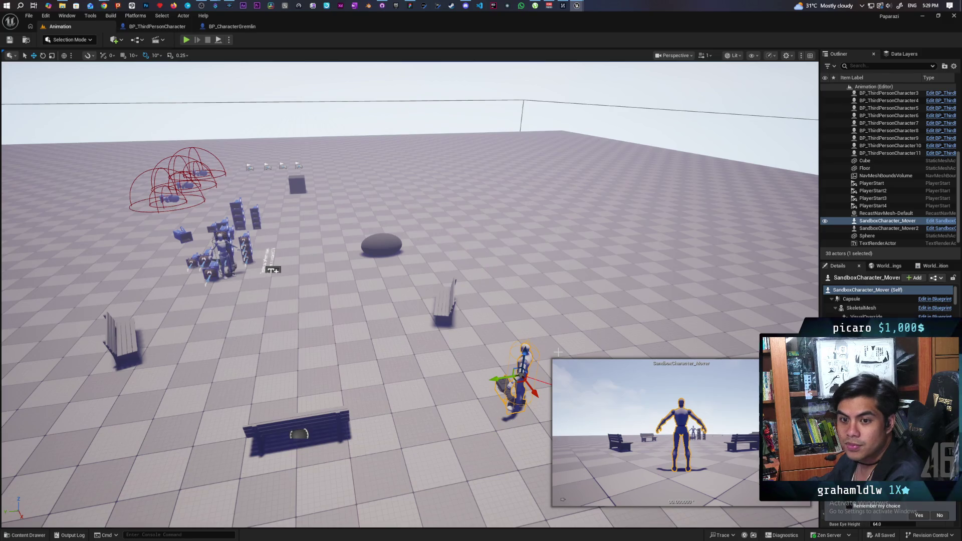
click(296, 86)
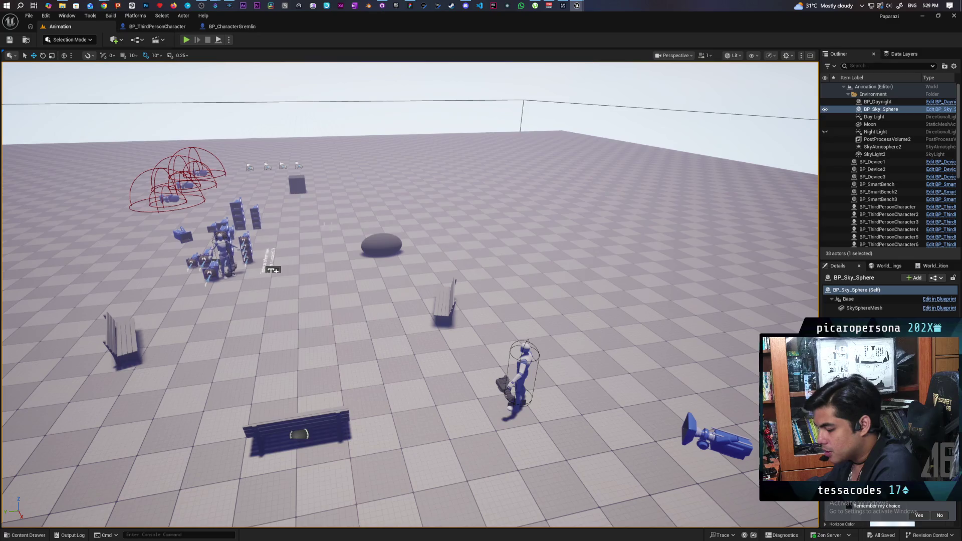
Marquee-select the characters and props, drop one from the selection, and delete them all.
drag(69, 167, 720, 461)
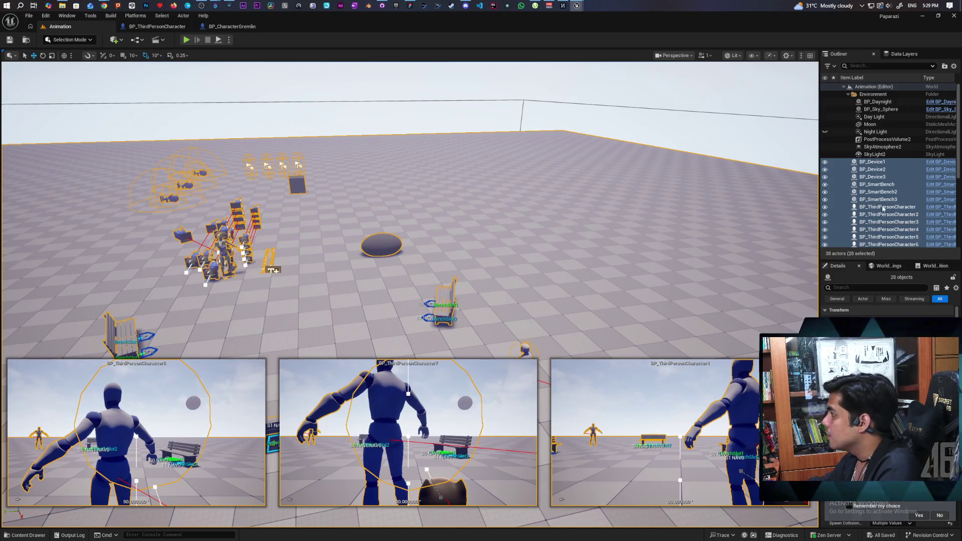
ctrl+click(560, 243)
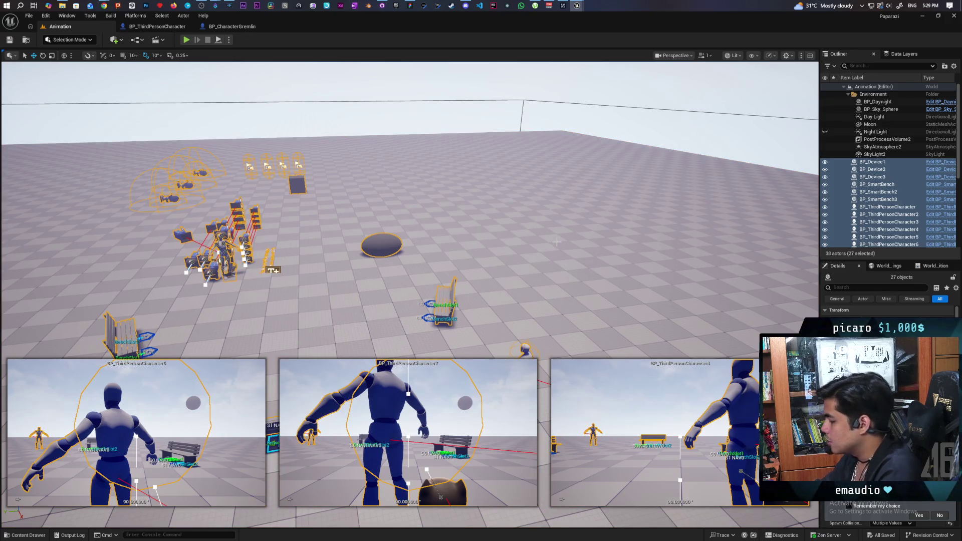
key(Delete)
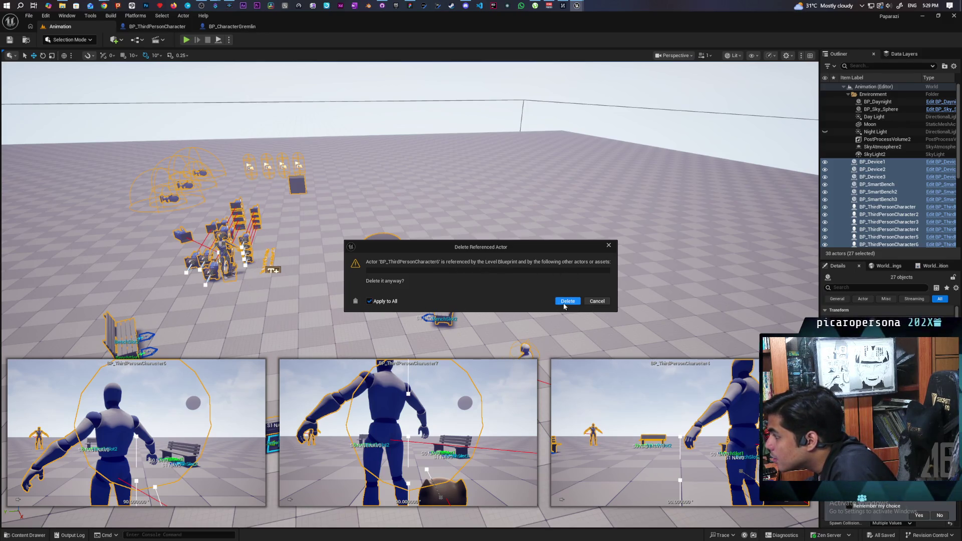
click(567, 300)
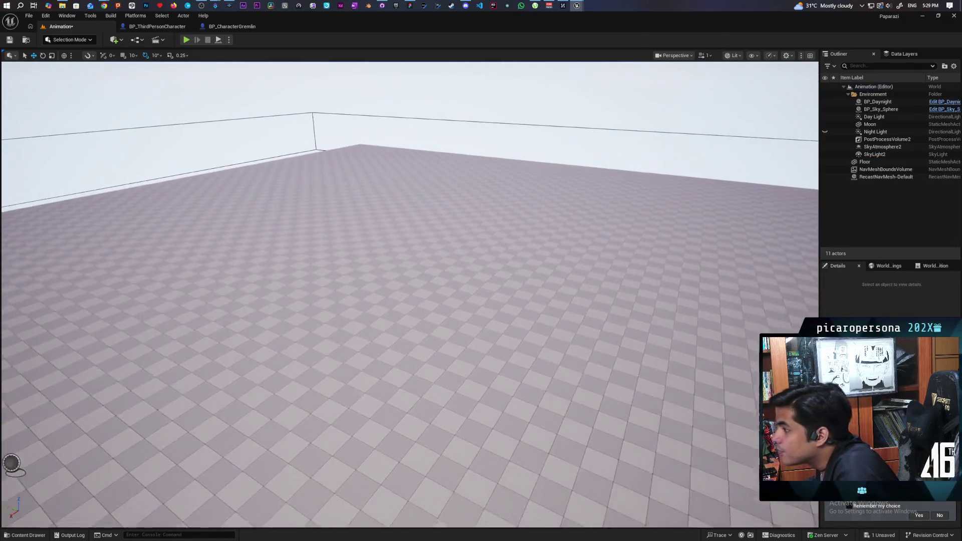
drag(406, 301, 526, 300)
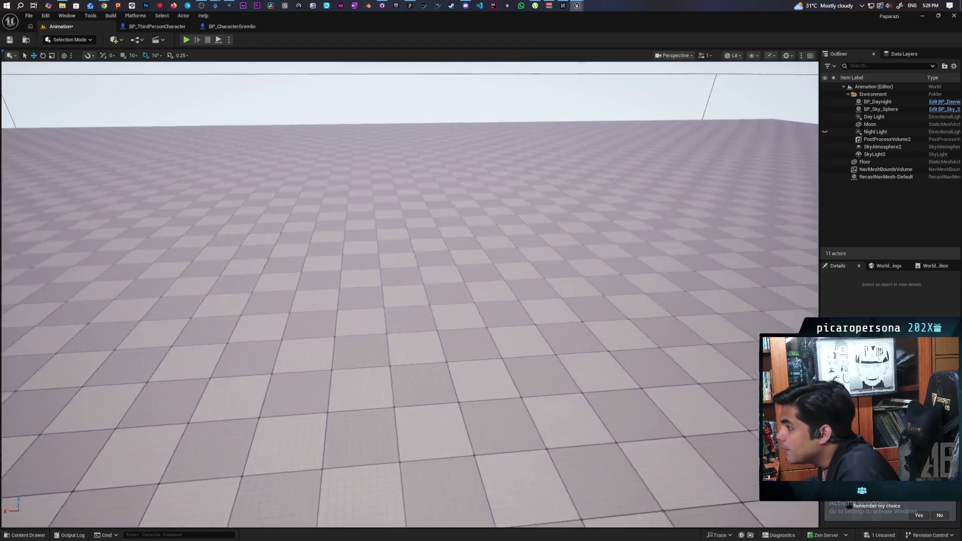
mouse_move(407, 301)
mouse_down()
mouse_move(526, 300)
mouse_move(603, 258)
mouse_up()
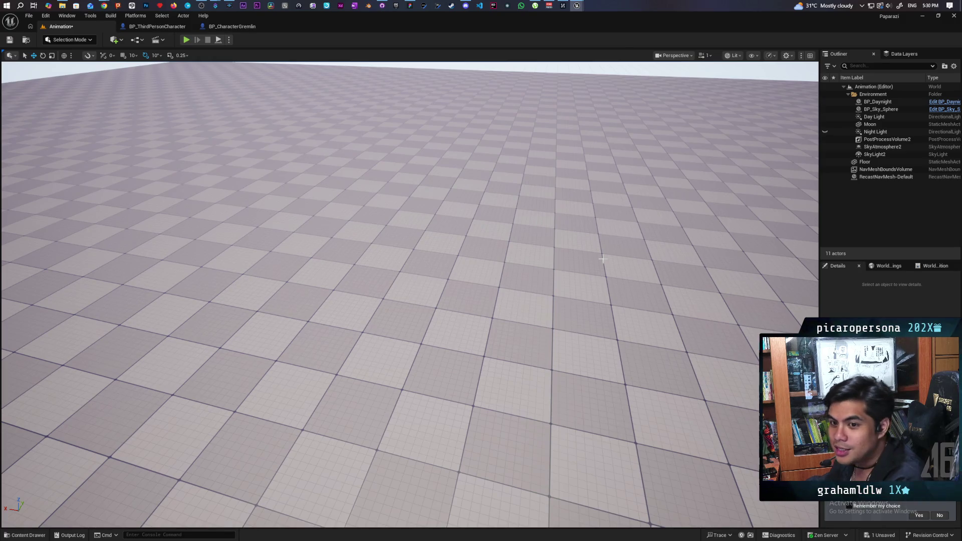
Browse the Content Drawer to Content > Characters > Oni to reach the gremlin assets.
mouse_move(598, 269)
mouse_down()
mouse_move(407, 226)
mouse_move(200, 460)
mouse_up()
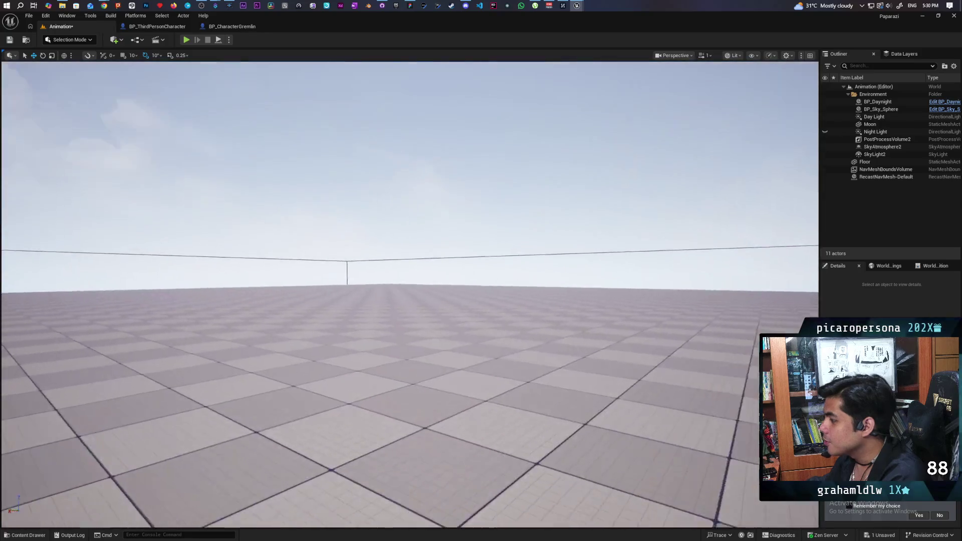
click(28, 535)
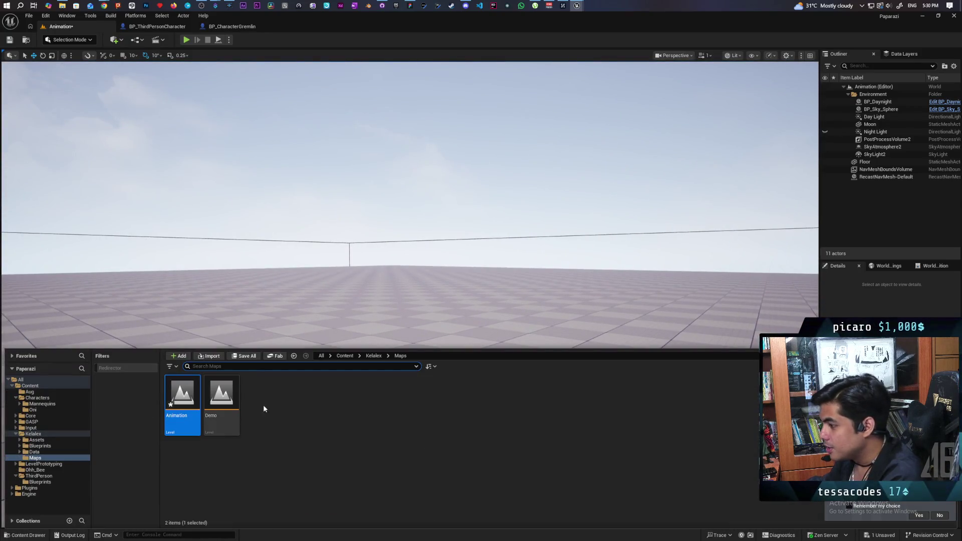
click(346, 356)
double_click(222, 395)
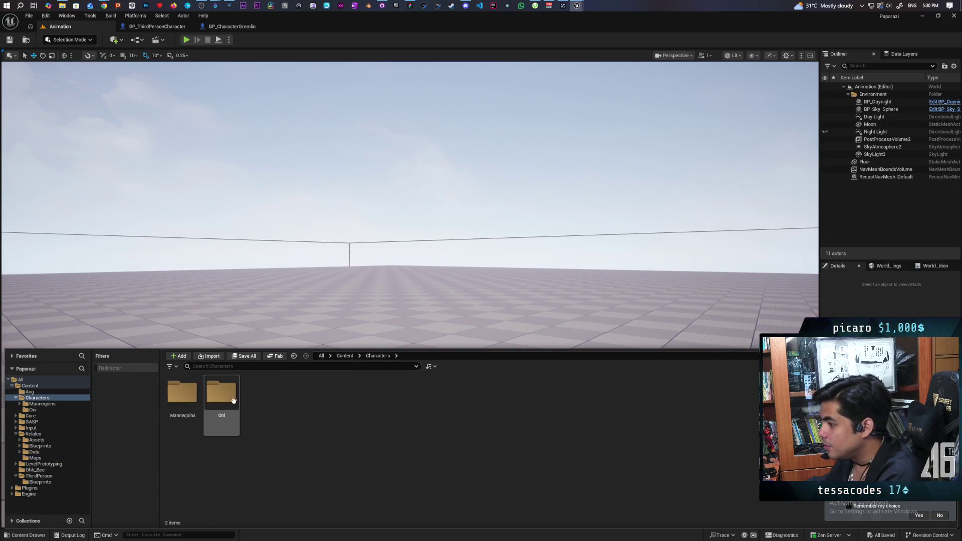
double_click(222, 394)
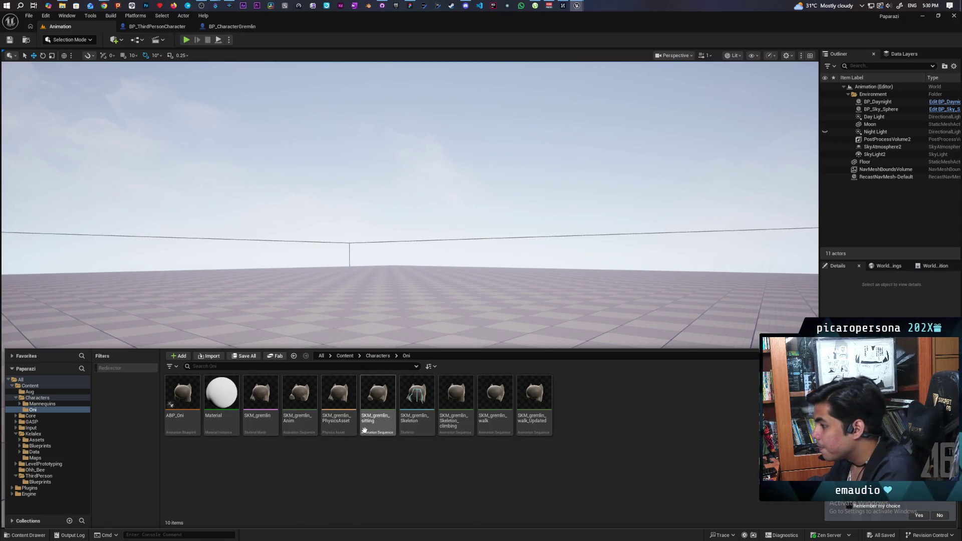
Drop the SKM_gremlin mesh onto the level floor and view it up close.
mouse_move(259, 399)
mouse_down()
mouse_move(358, 353)
mouse_move(404, 435)
mouse_move(527, 422)
mouse_up()
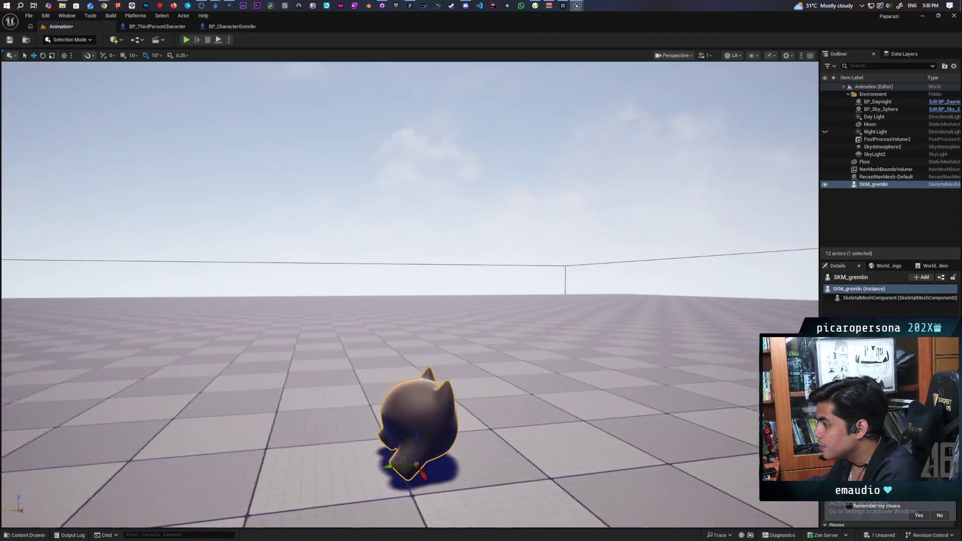
drag(466, 451, 443, 432)
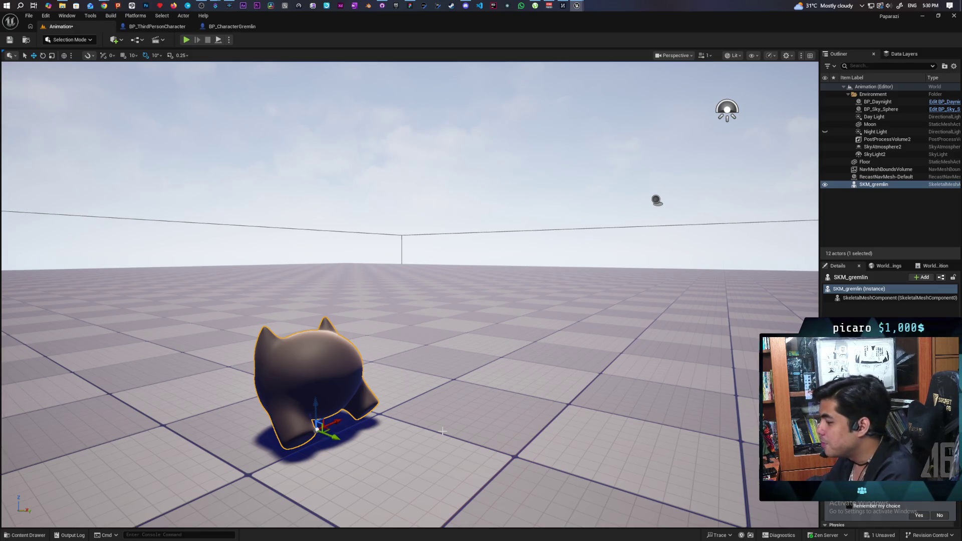
mouse_move(492, 406)
mouse_down()
mouse_move(451, 376)
mouse_move(505, 406)
mouse_up()
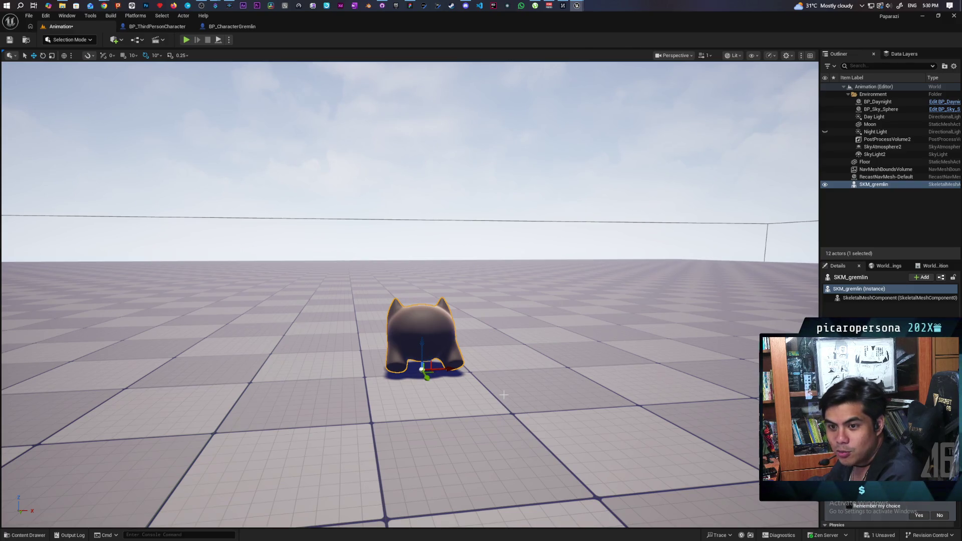
drag(523, 389, 451, 338)
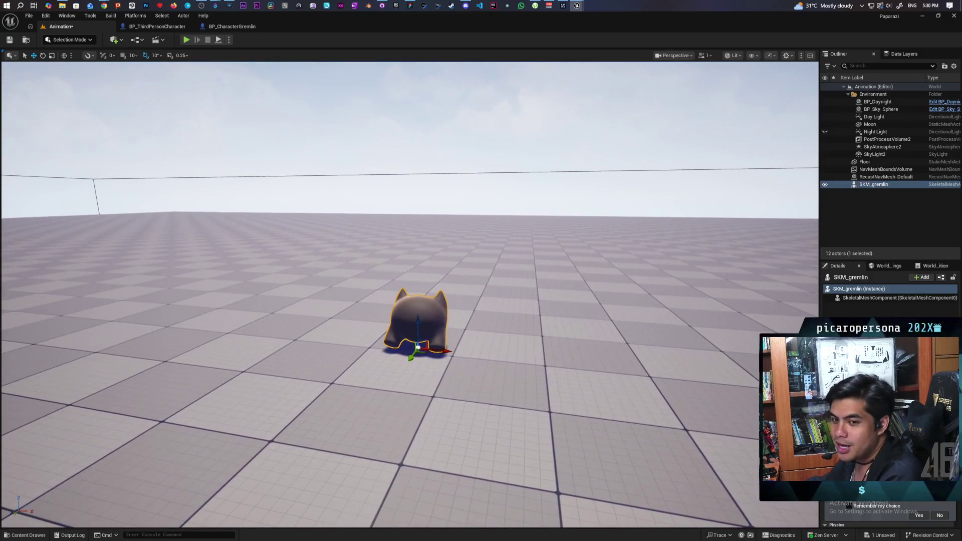
scroll(409, 301, up, 4)
drag(409, 301, 302, 286)
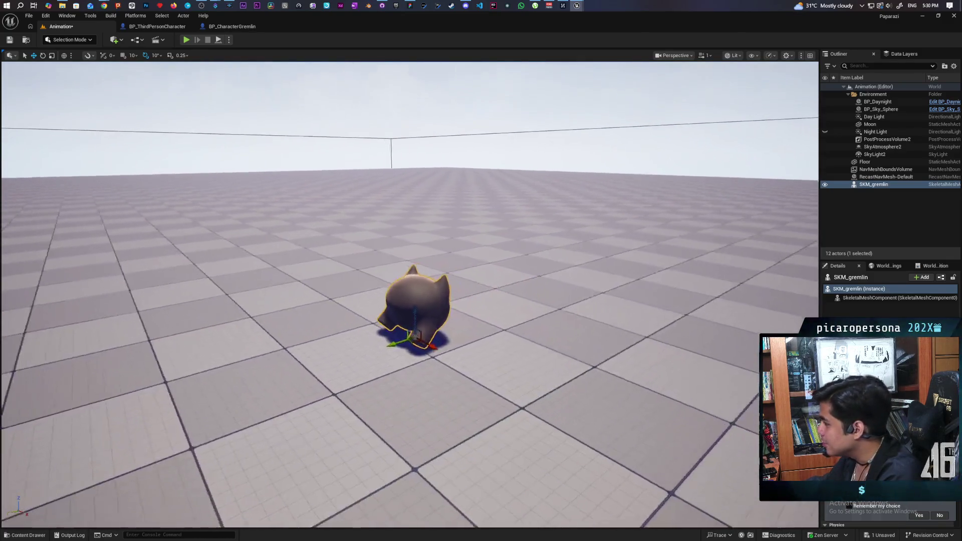
scroll(624, 367, up, 3)
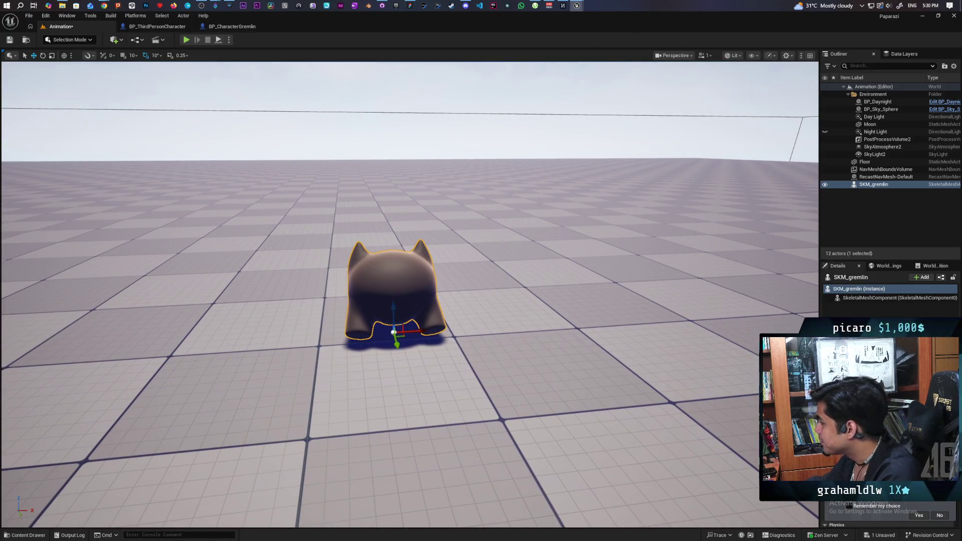
Orbit around the gremlin from the side, then return to the Oni folder assets.
mouse_move(686, 377)
mouse_down()
mouse_move(451, 338)
mouse_move(545, 254)
mouse_up()
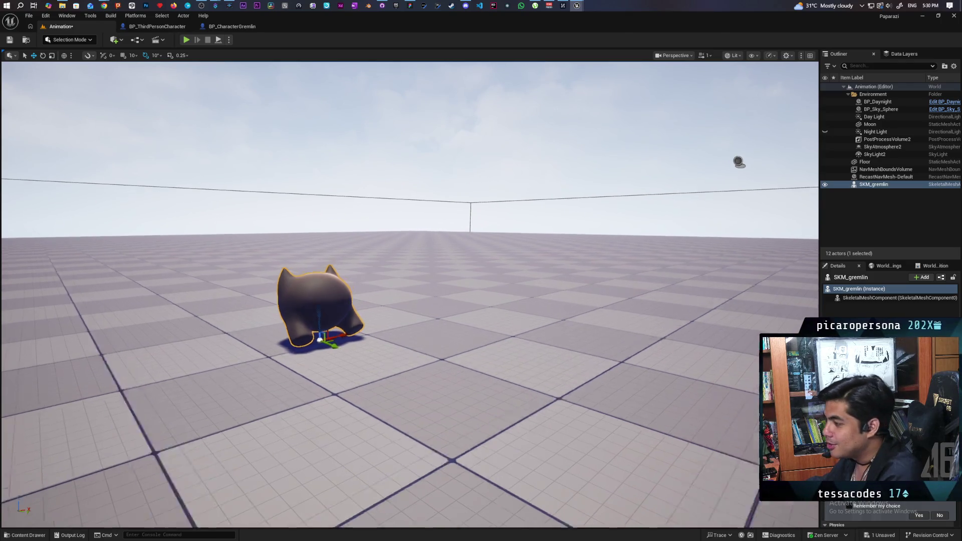
drag(451, 301, 376, 286)
drag(451, 301, 527, 286)
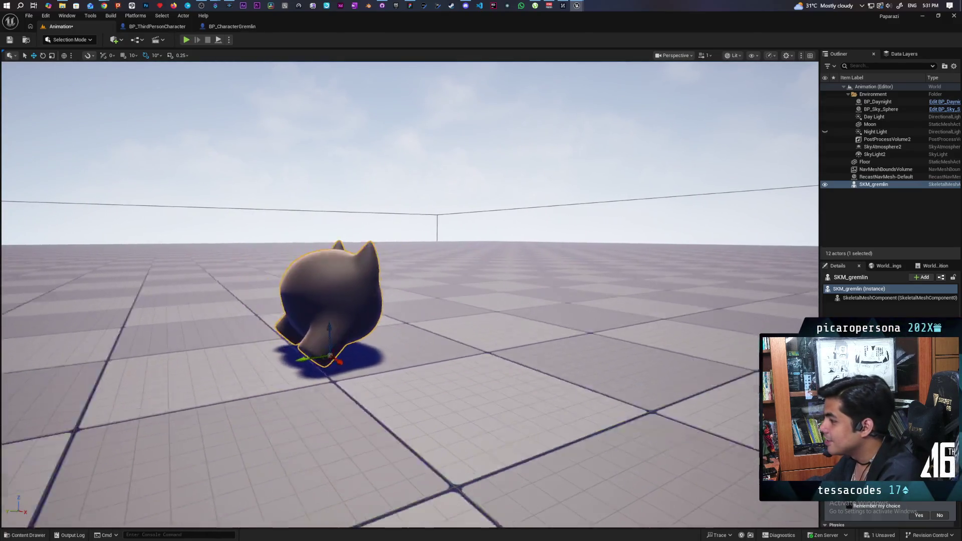
drag(451, 301, 467, 300)
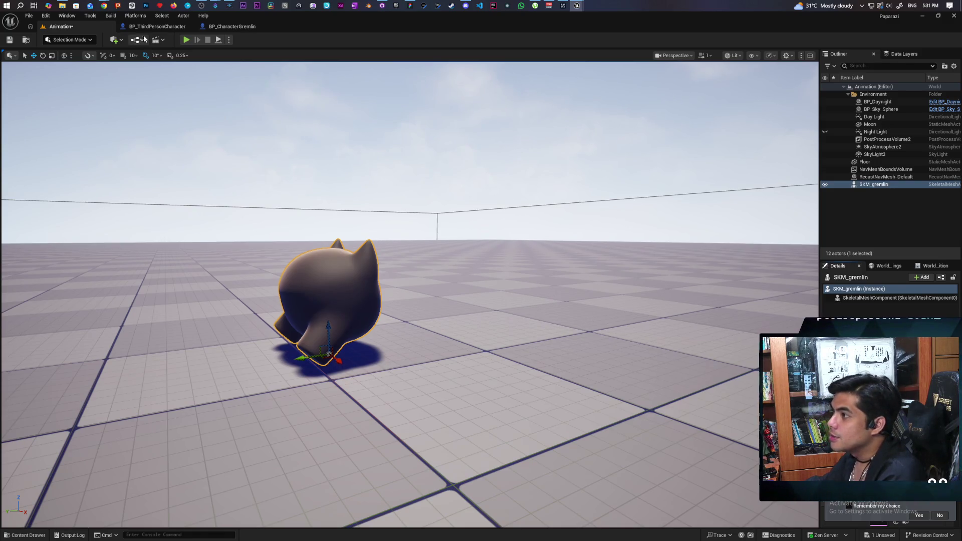
click(30, 535)
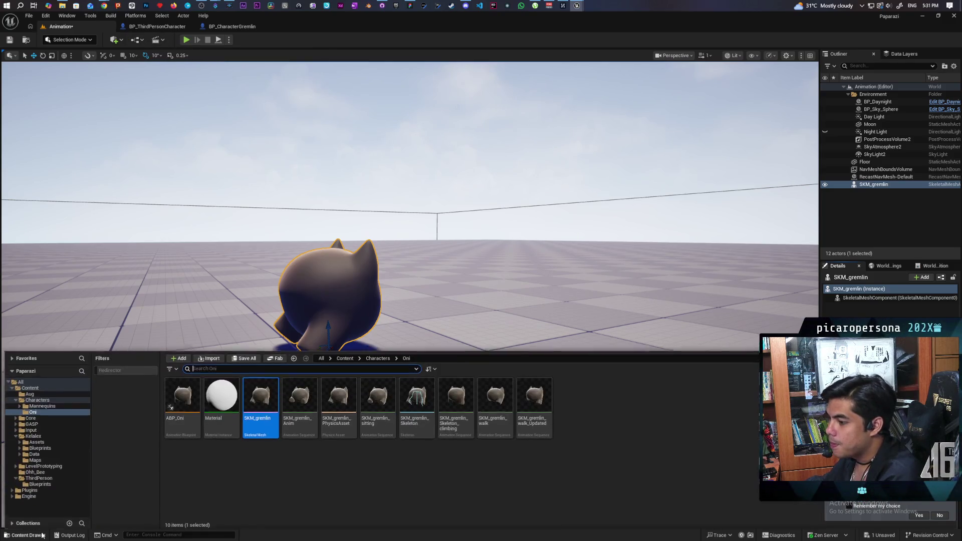
Create a new folder named AnimationSequencer inside Content/Aug and enter it.
click(345, 356)
double_click(298, 396)
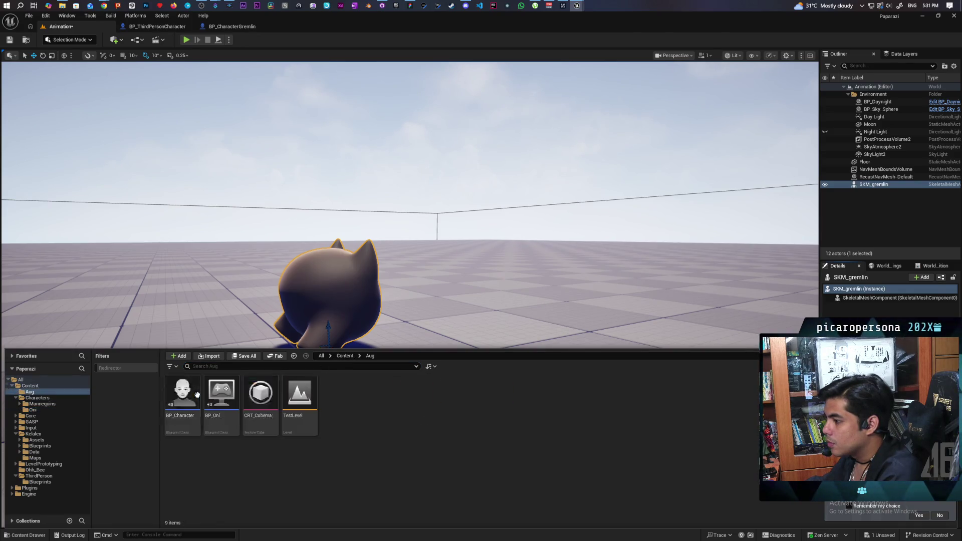
right_click(327, 475)
click(397, 179)
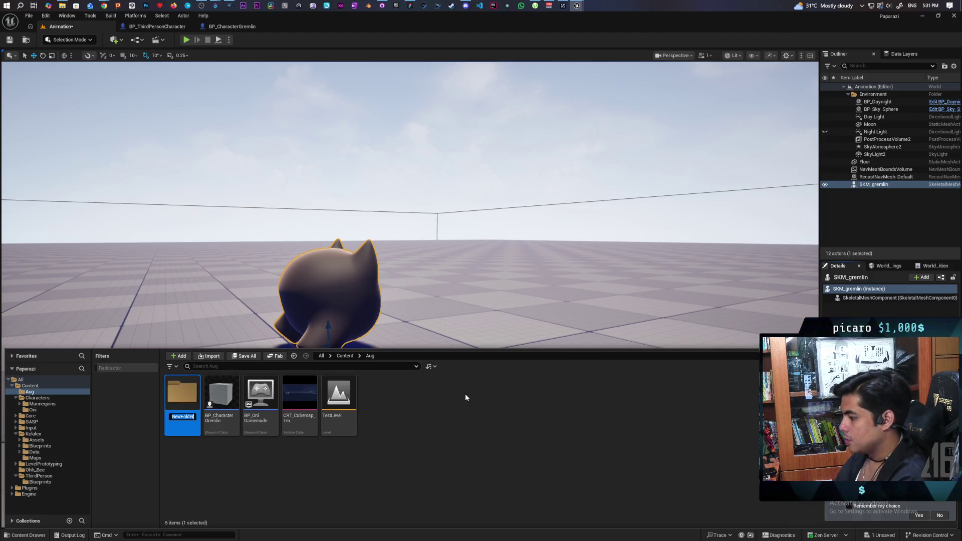
key(Return)
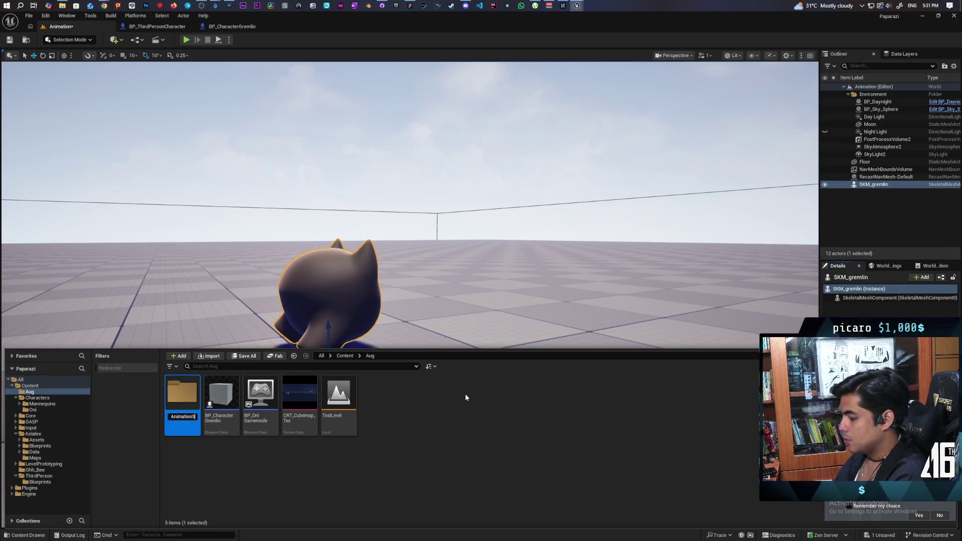
text(equencer)
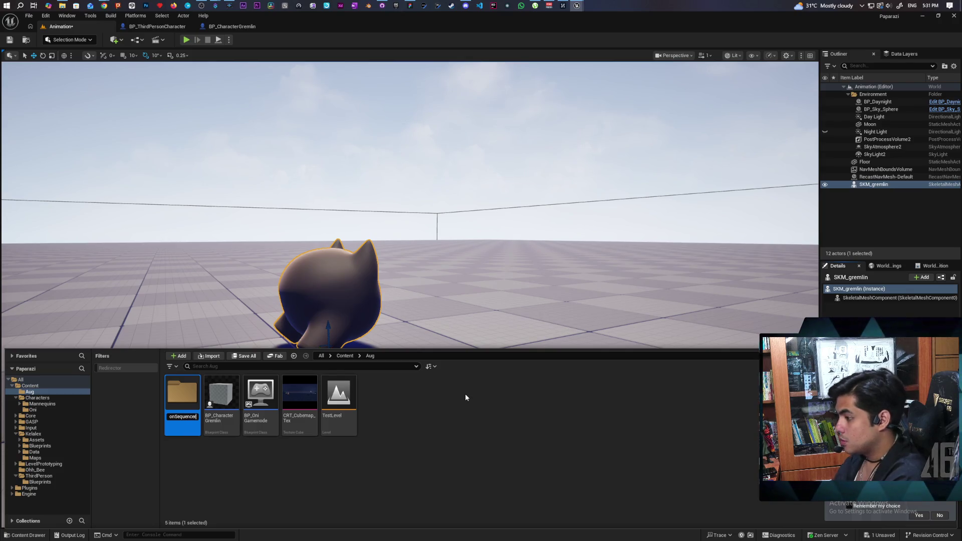
key(Return)
double_click(183, 395)
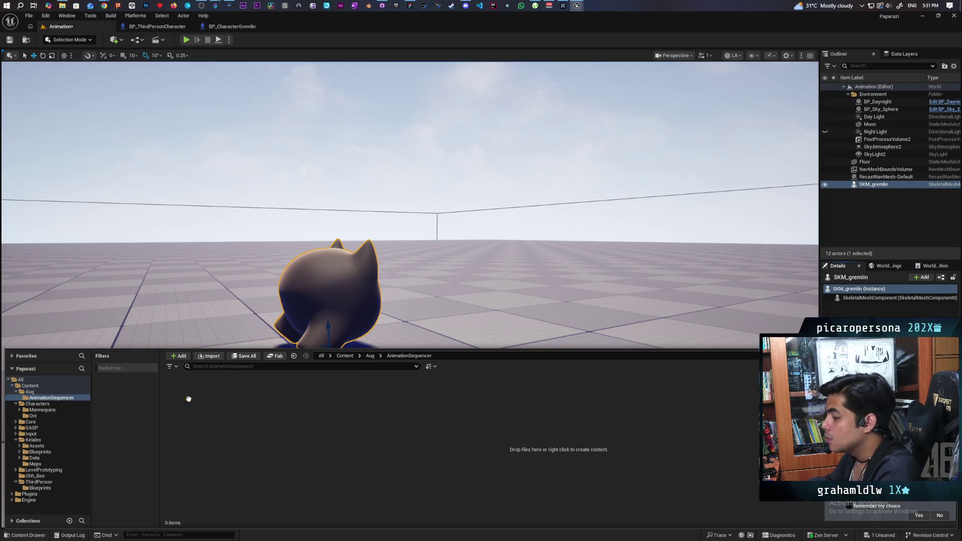
key(ctrl+space)
Start adding a new level sequence from the cinematics menu.
click(156, 39)
click(190, 61)
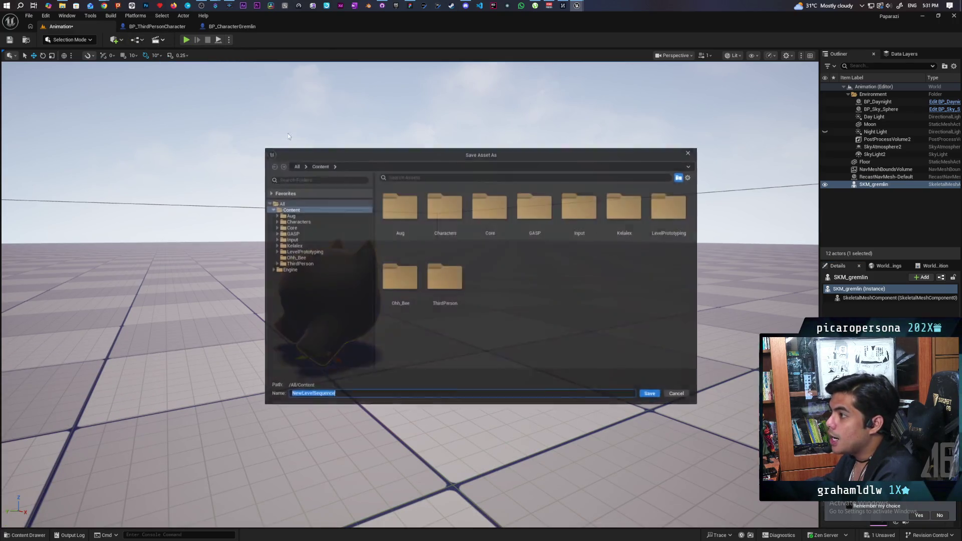
Save the new level sequence as Climbing in Aug/AnimationSequencer and undock the Sequencer panel.
double_click(395, 211)
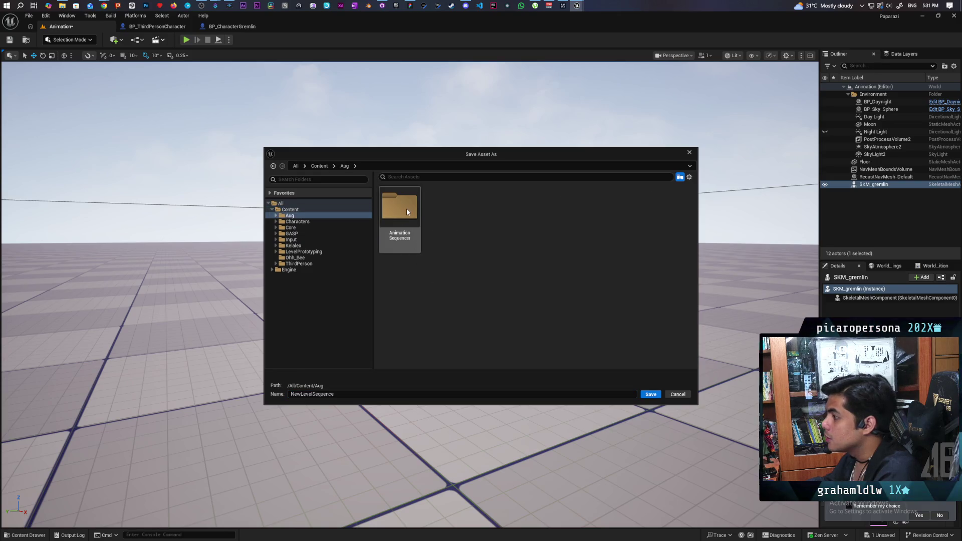
double_click(407, 209)
click(350, 393)
key(ctrl+a)
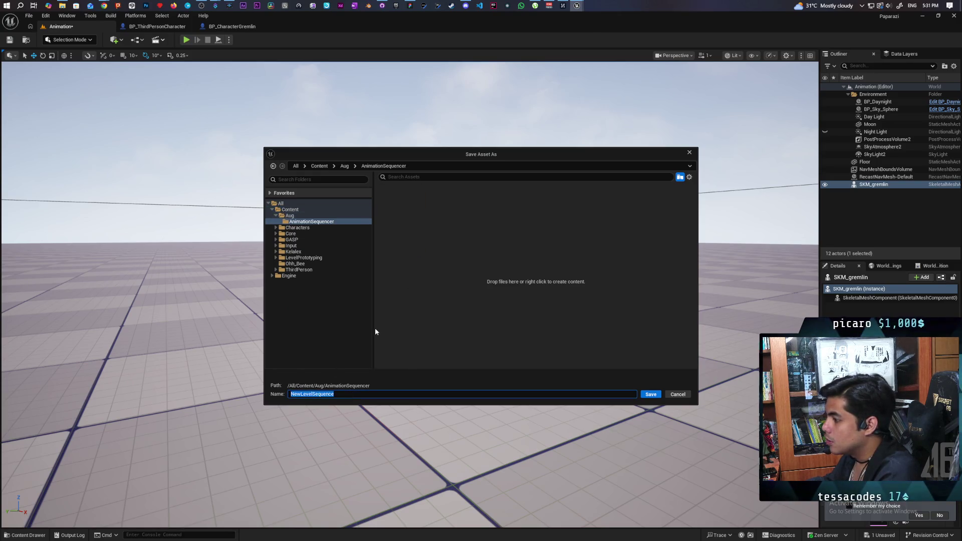
text(C)
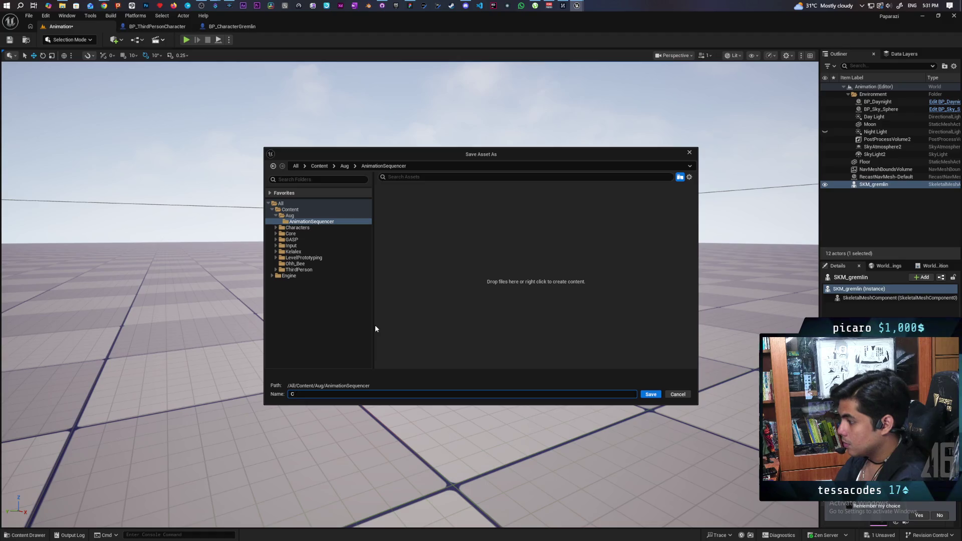
text(limbing)
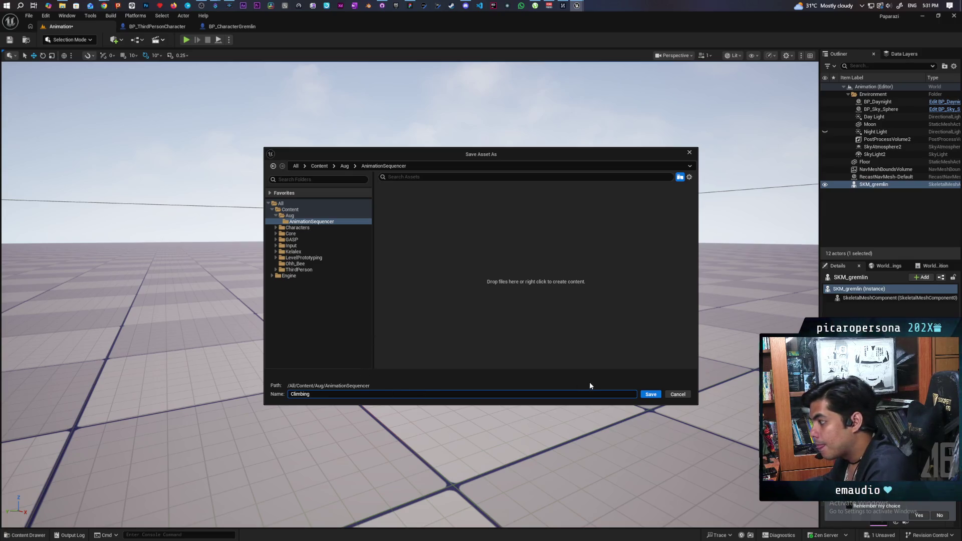
click(652, 395)
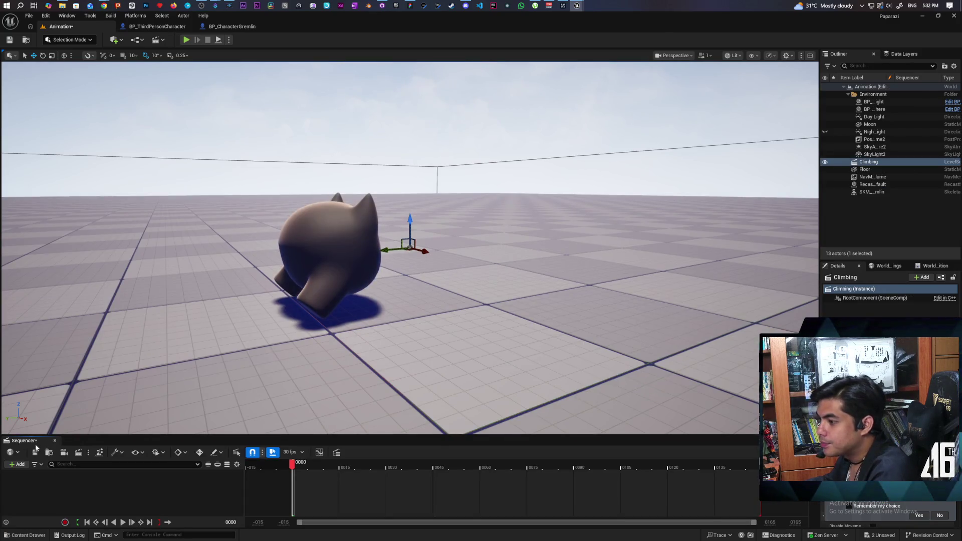
drag(23, 440, 18, 86)
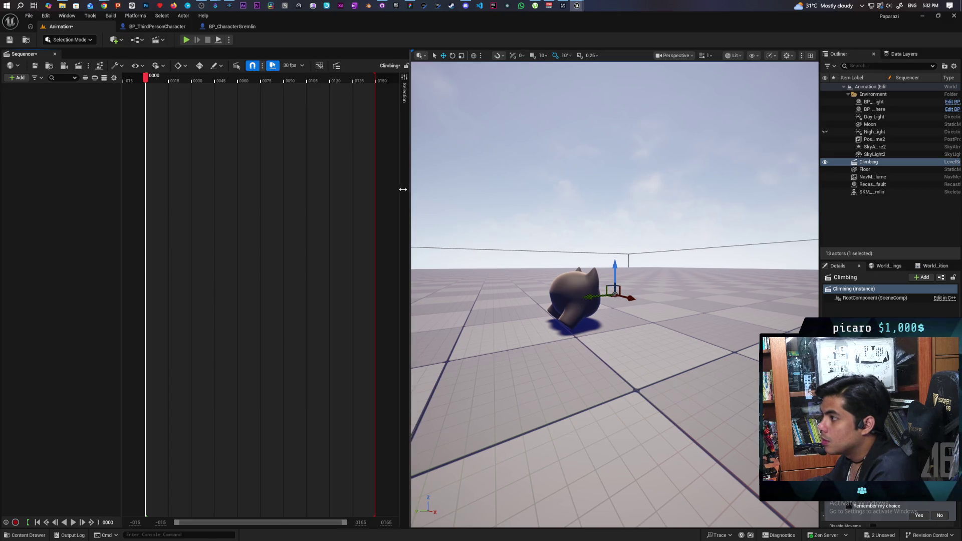
Rearrange the Sequencer panel and dock it back below the viewport, then select SKM_gremlin.
drag(403, 189, 259, 207)
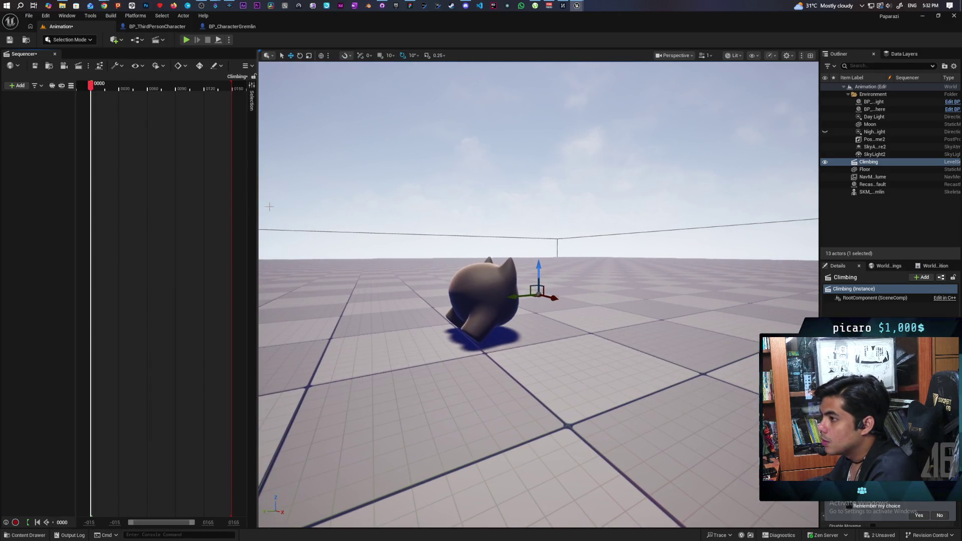
drag(25, 58, 165, 491)
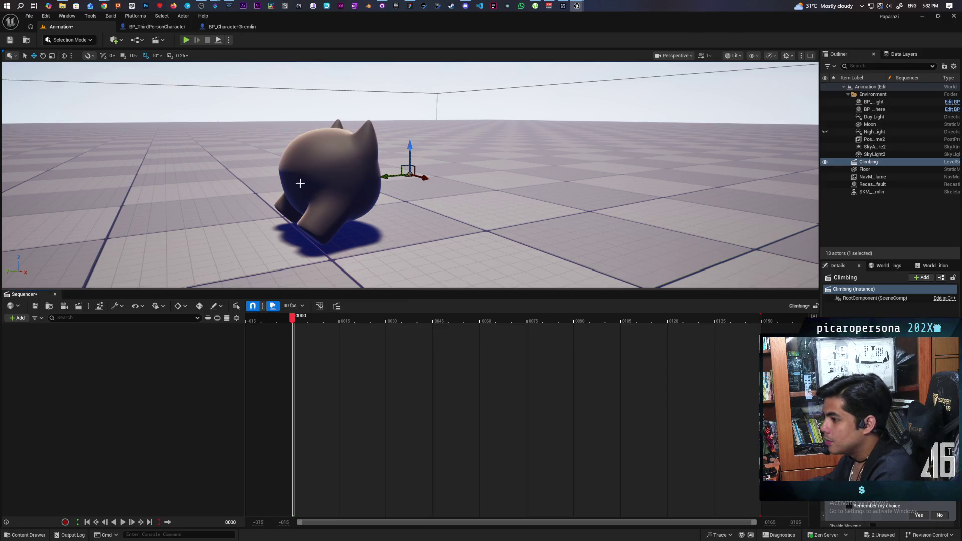
click(331, 188)
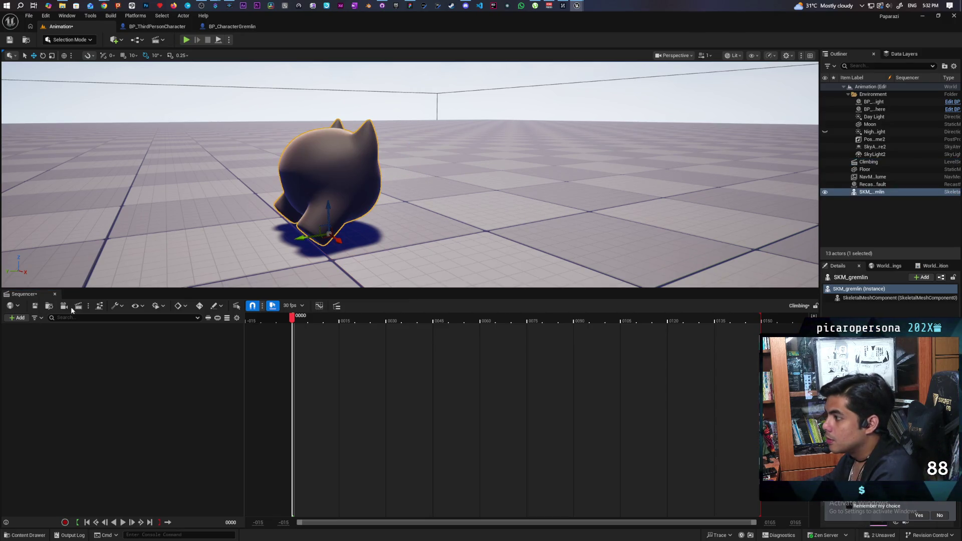
Peek at the Sequencer's add-actor list and switch over to the YouTube tutorial window.
click(20, 319)
mouse_move(46, 348)
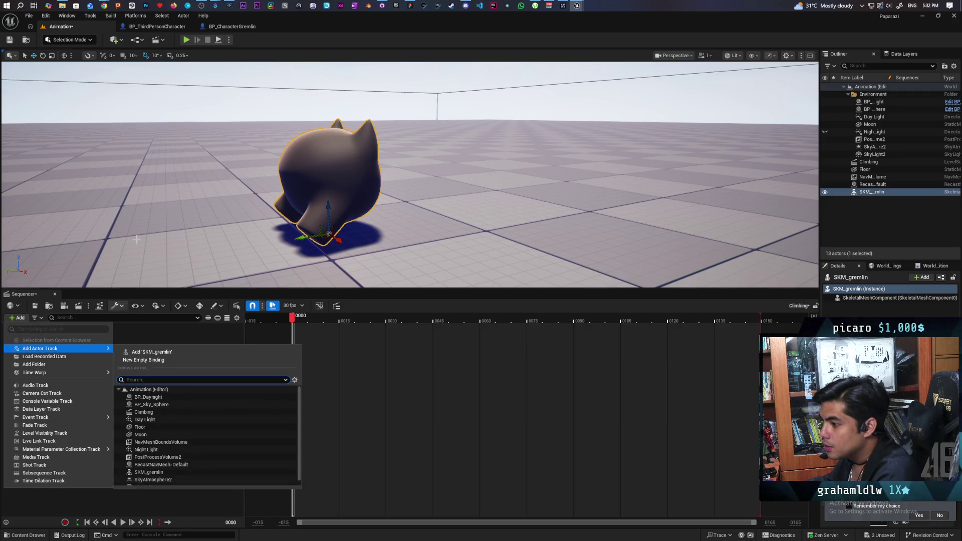
click(89, 5)
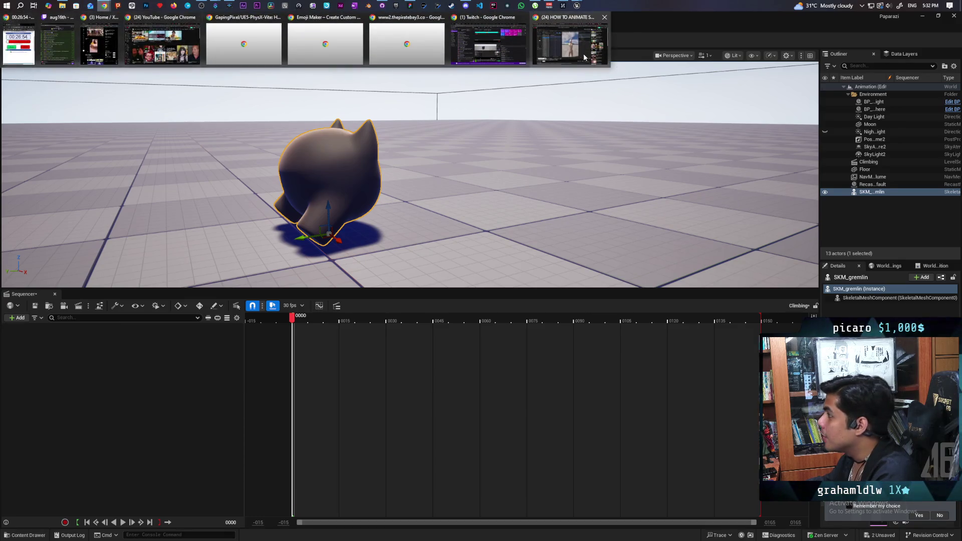
click(113, 38)
Rewind and replay the tutorial past adding the skeleton's actor track, then return to Unreal.
key(k)
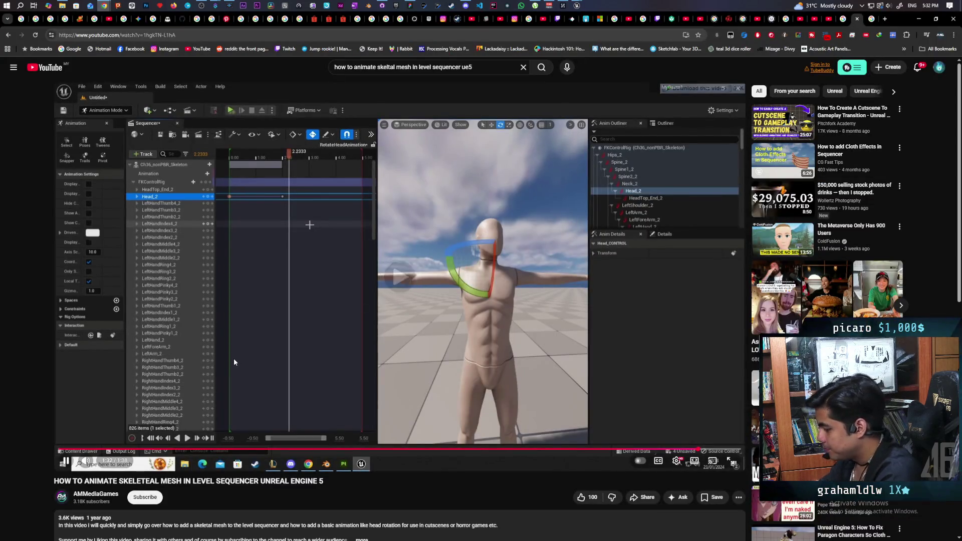
key(j)
key(j)
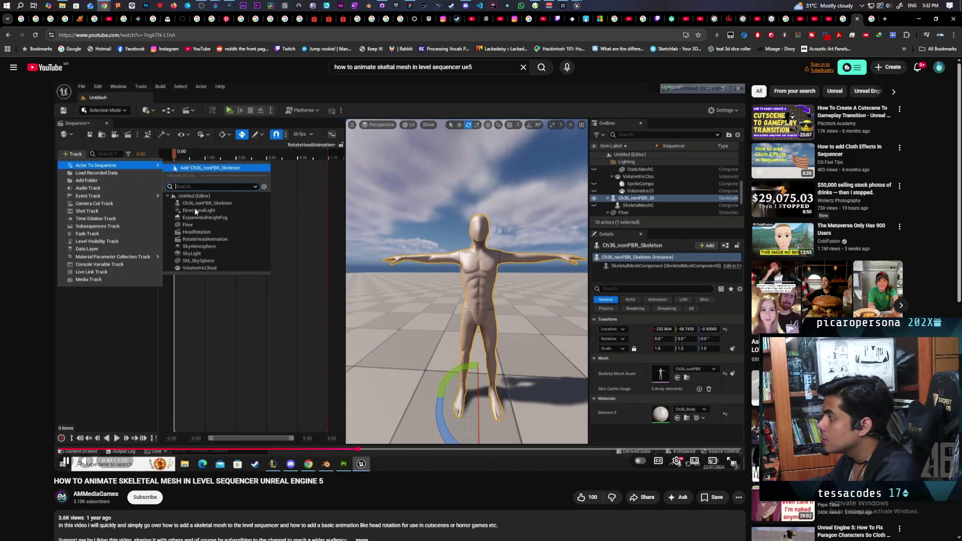
key(k)
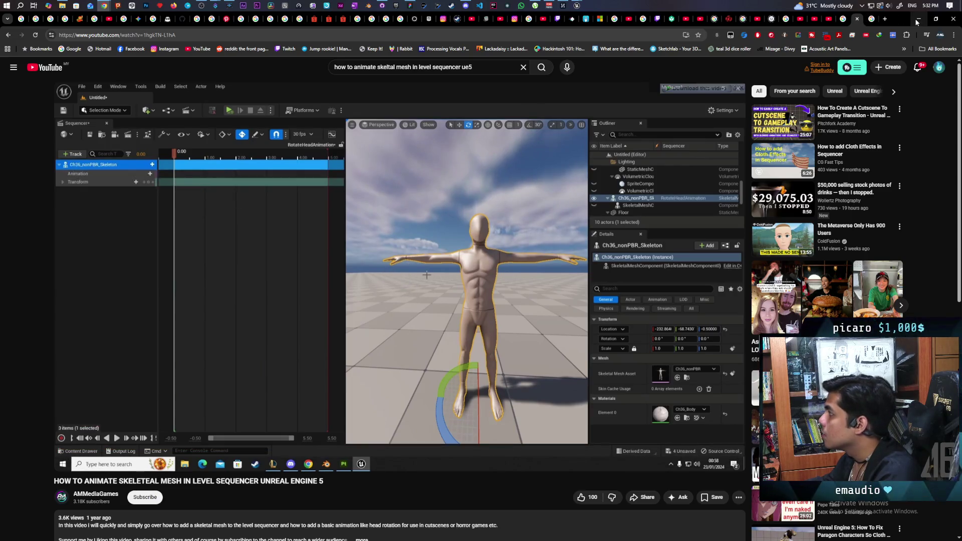
key(alt+Tab)
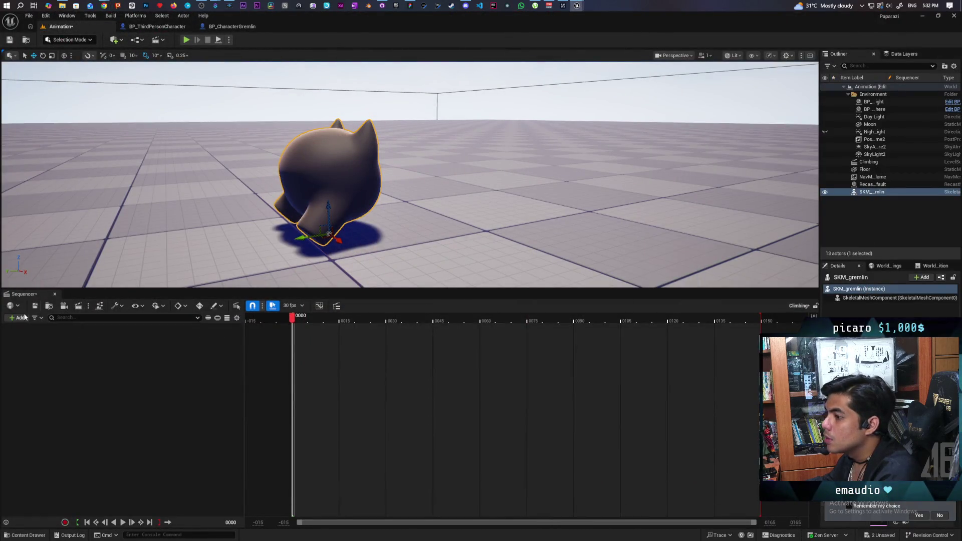
Add SKM_gremlin as an actor track in the Climbing sequence.
click(20, 318)
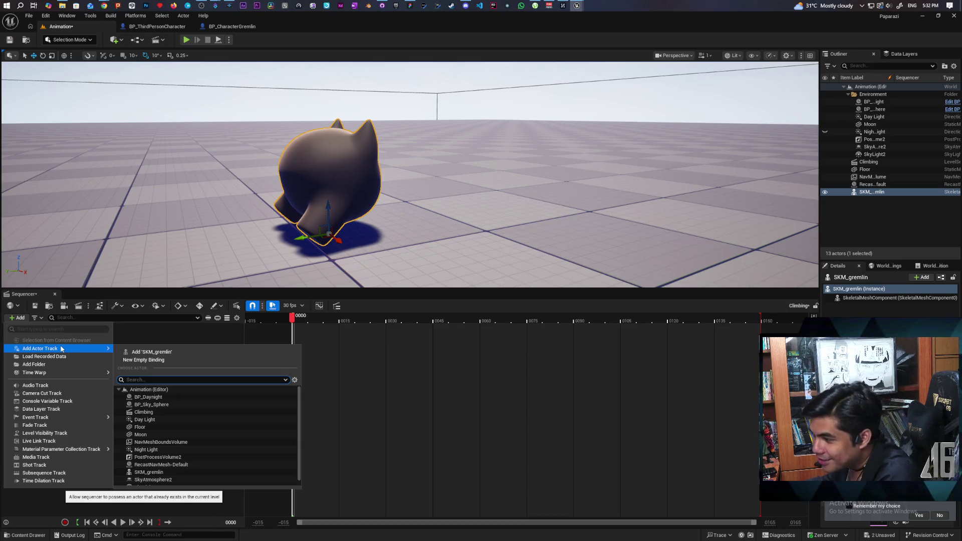
click(158, 352)
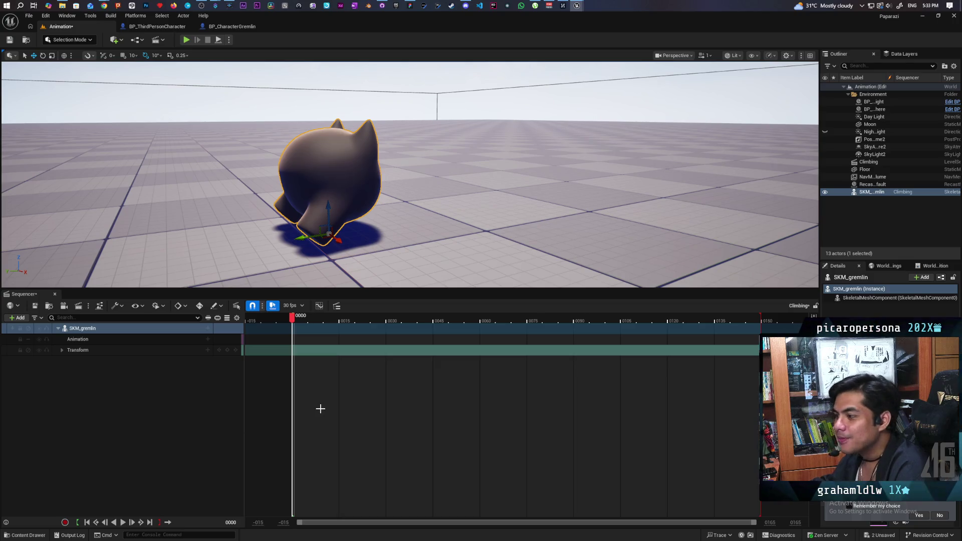
Expand the gremlin's Transform track into Location, Rotation and Scale channels and select the Animation row.
click(62, 350)
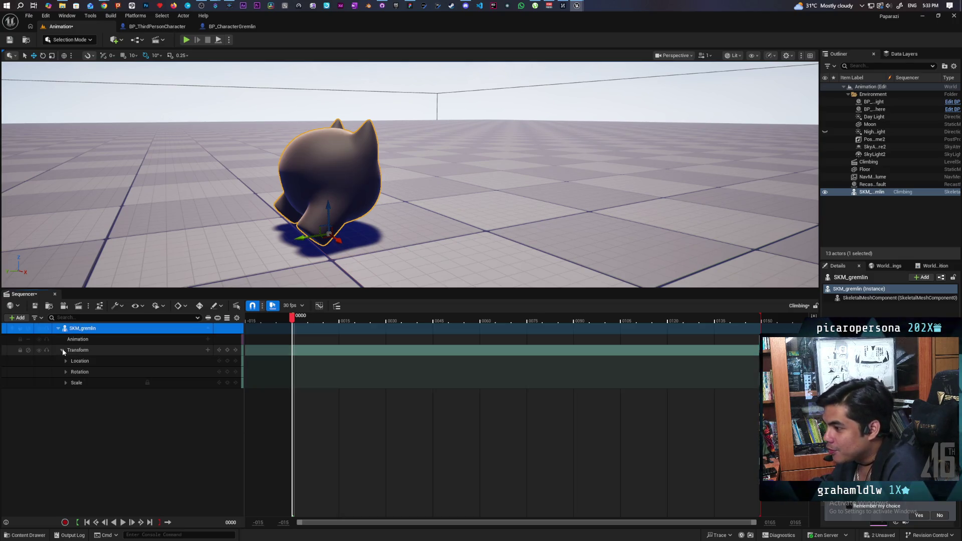
click(66, 360)
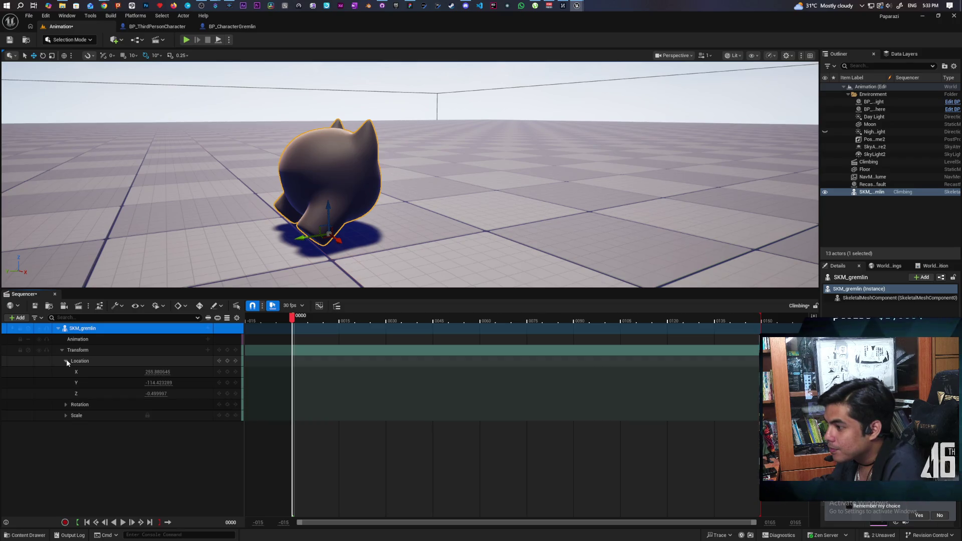
click(67, 359)
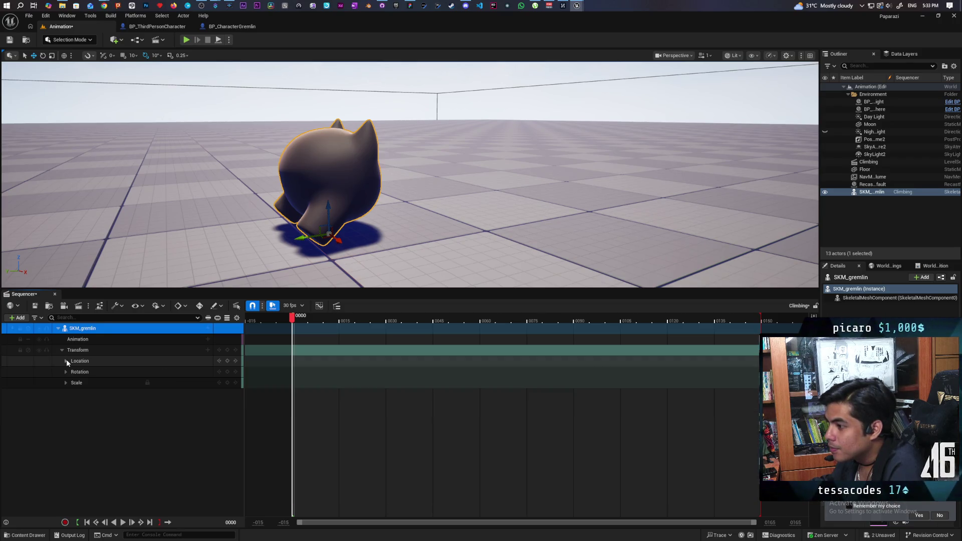
click(66, 340)
click(63, 328)
click(23, 329)
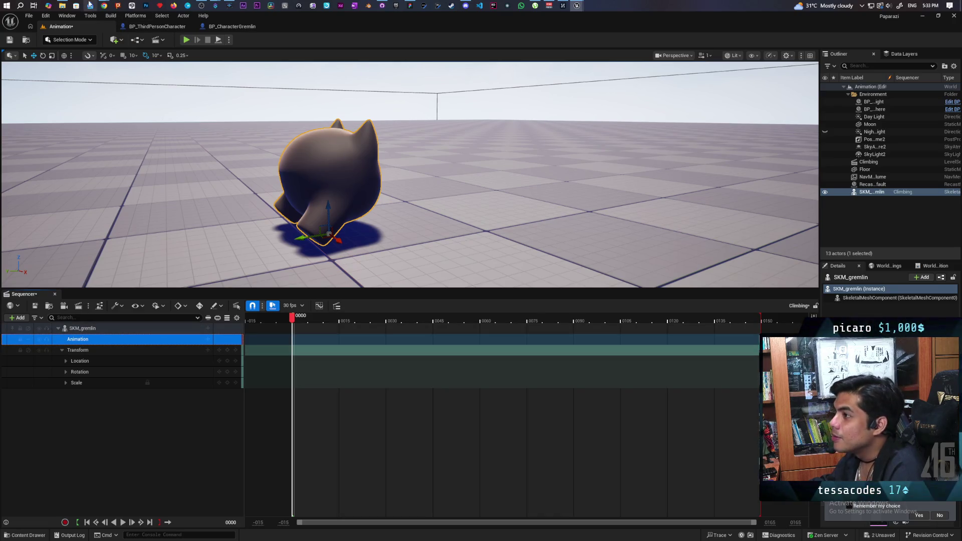
mouse_move(104, 5)
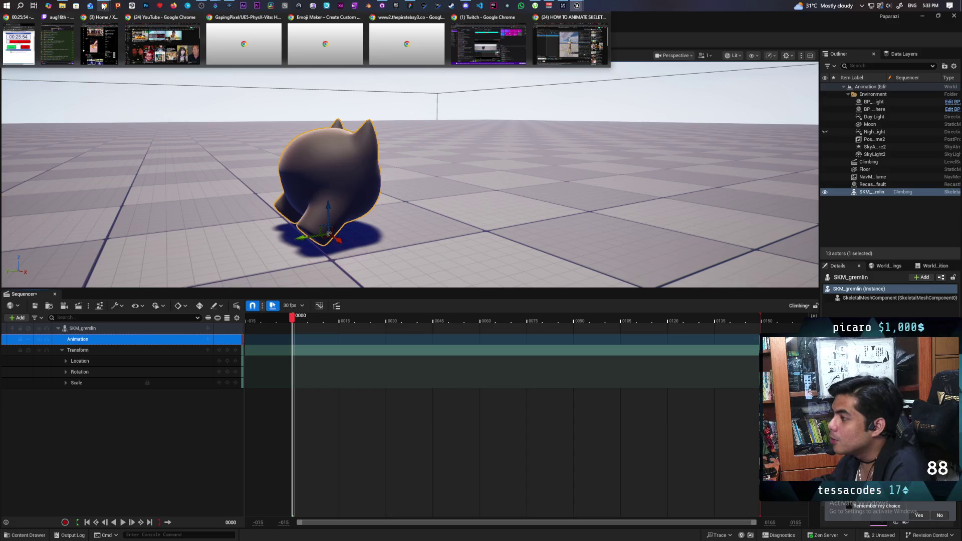
Play the tutorial on to the FK control rig track being added, then return to Unreal.
click(572, 45)
click(330, 291)
click(367, 273)
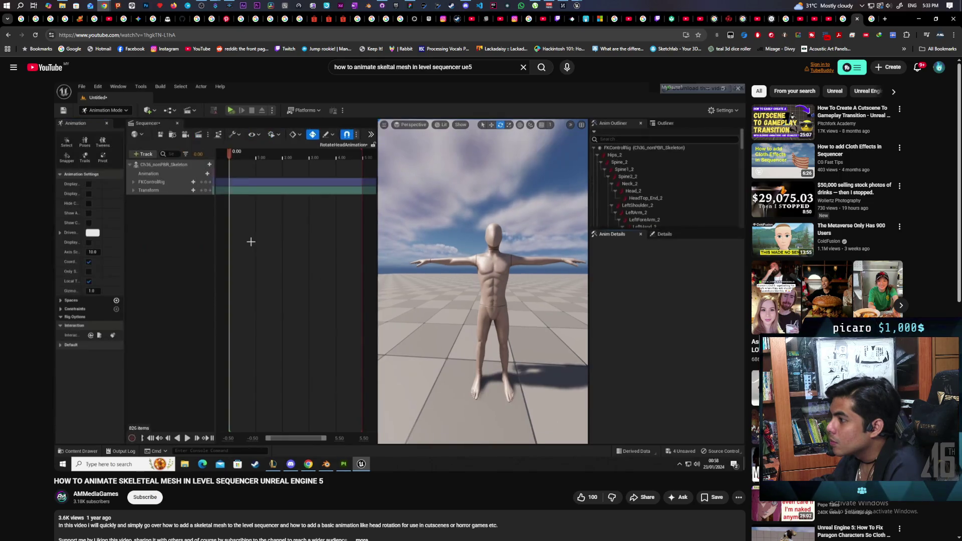
key(space)
key(space)
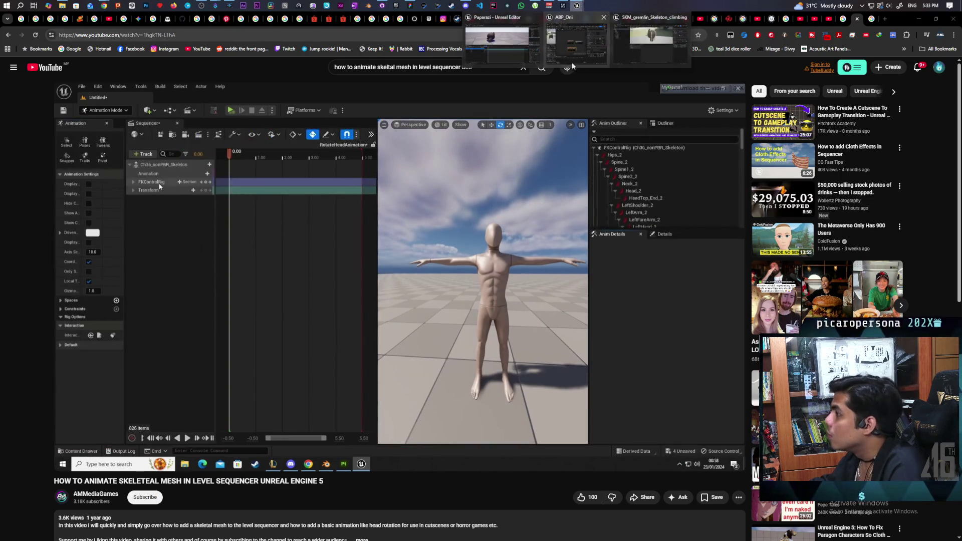
click(504, 51)
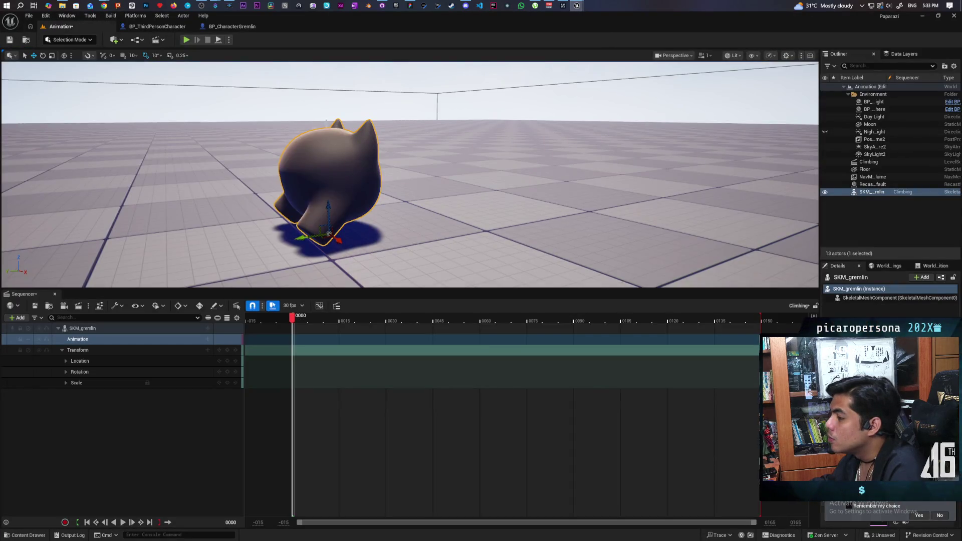
Add an FK Control Rig track to SKM_gremlin and collapse the Transform track.
click(210, 328)
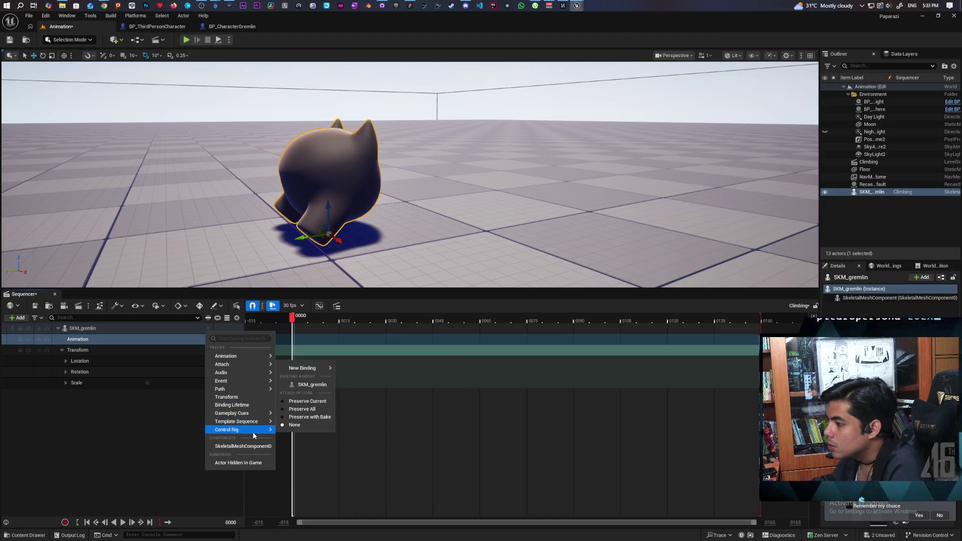
mouse_move(227, 429)
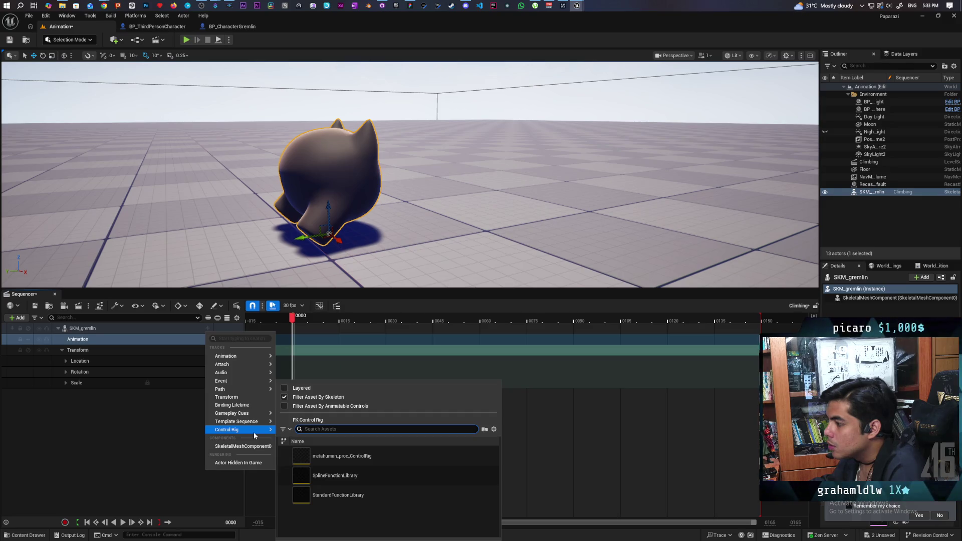
click(309, 420)
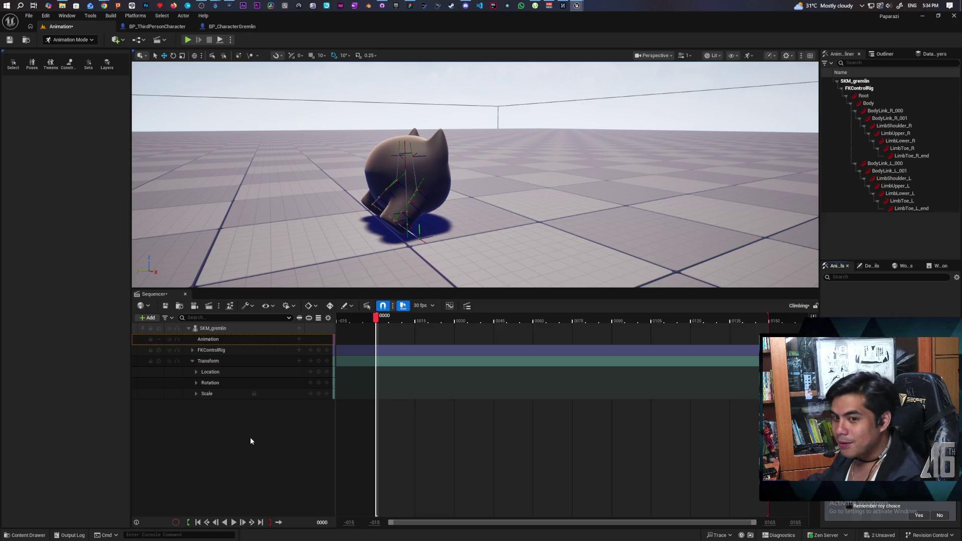
click(192, 361)
click(192, 350)
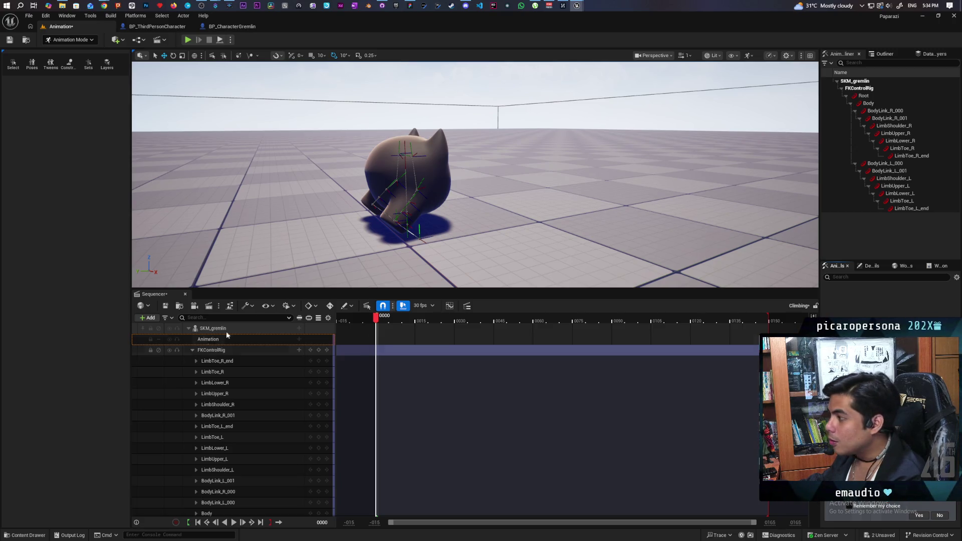
drag(421, 188, 474, 188)
drag(474, 173, 474, 173)
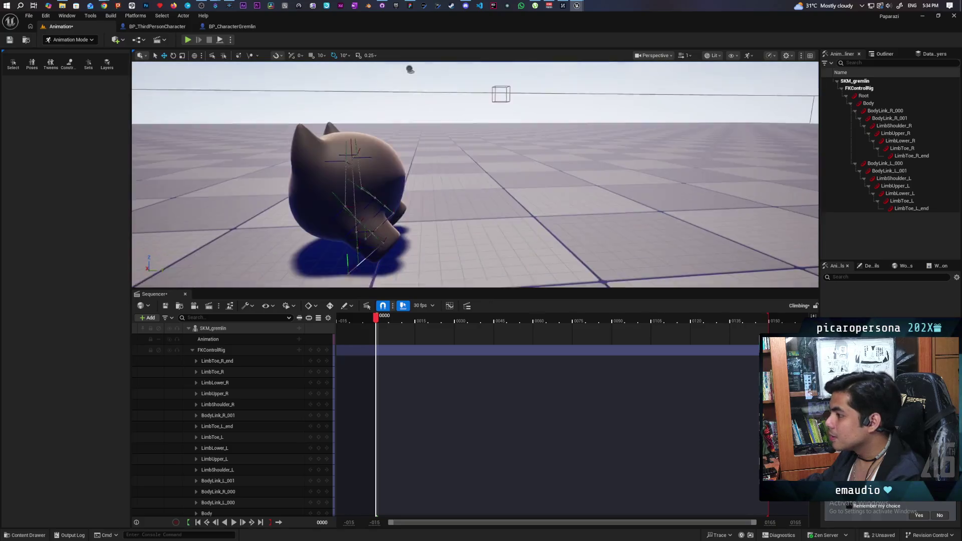
scroll(474, 173, down, 5)
scroll(474, 173, up, 5)
scroll(474, 174, down, 5)
scroll(474, 173, up, 5)
drag(474, 173, 451, 174)
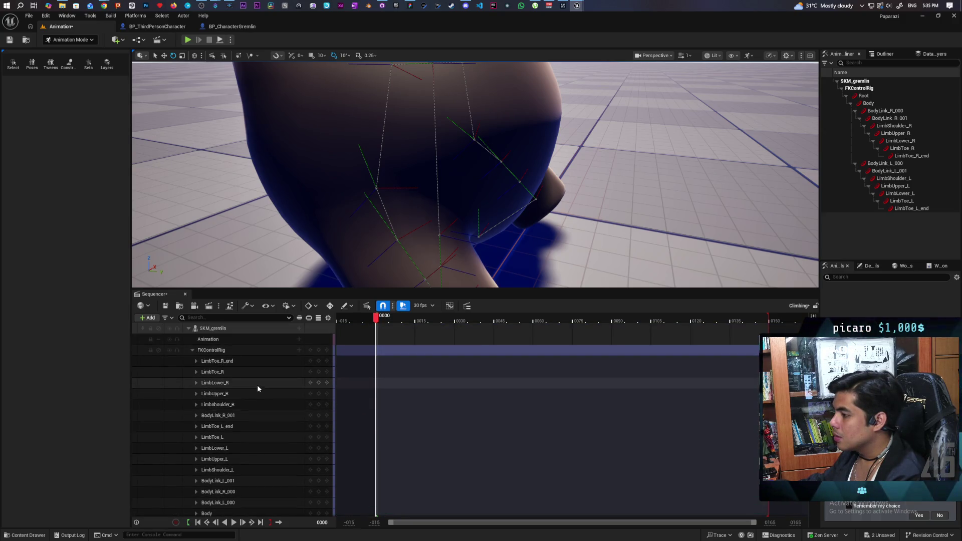
scroll(451, 173, down, 5)
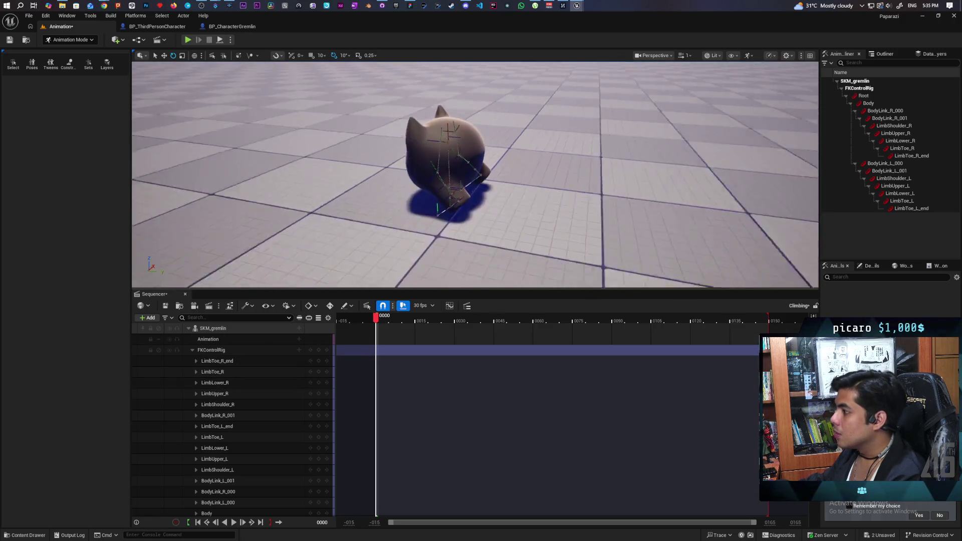
scroll(421, 151, up, 5)
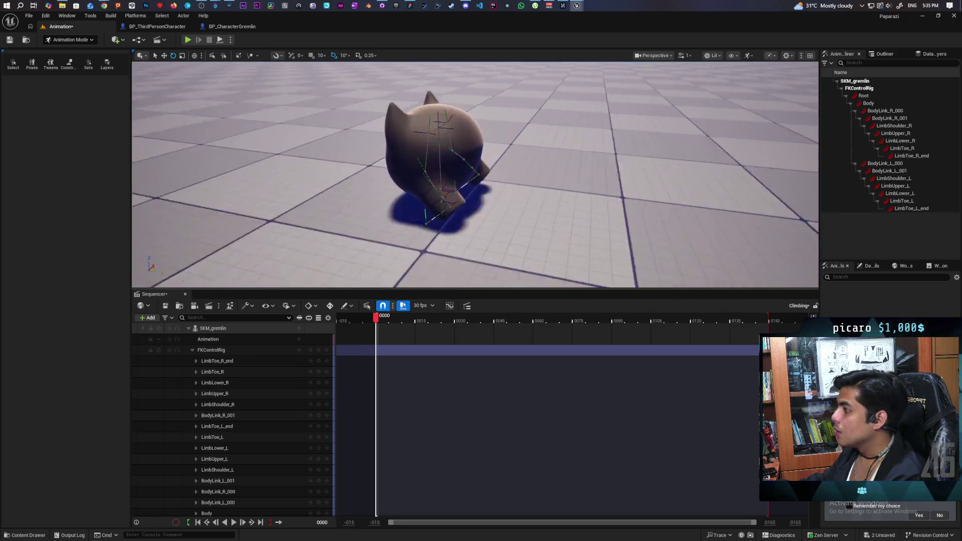
scroll(406, 120, up, 3)
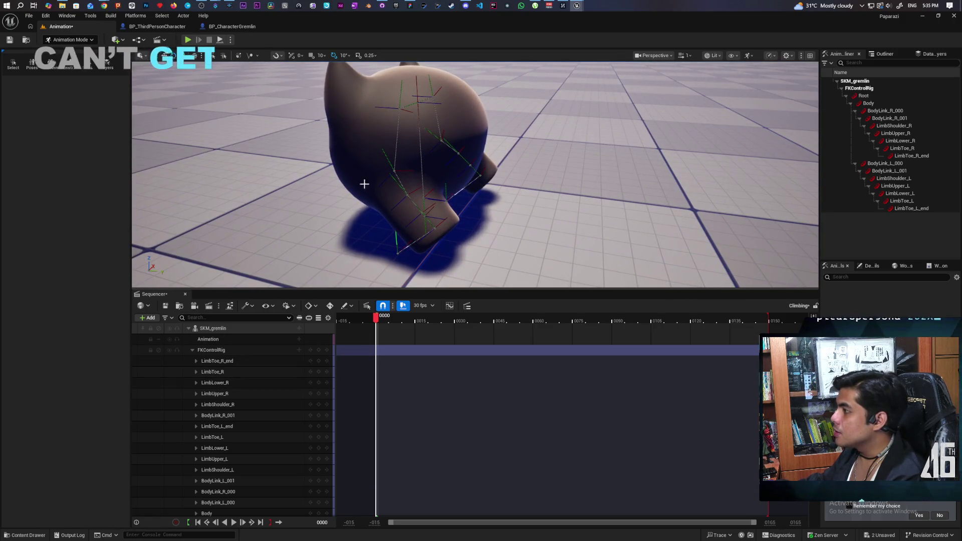
click(210, 350)
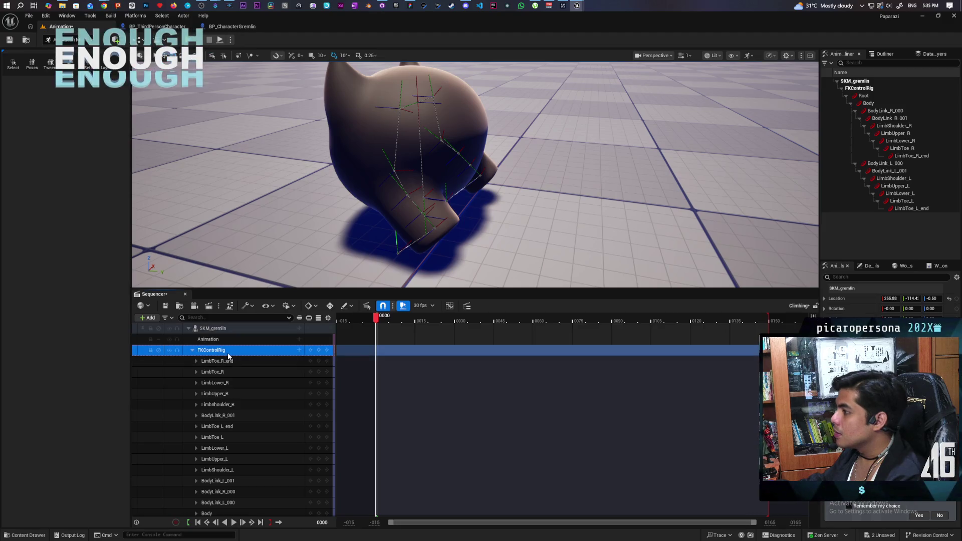
Select LimbShoulder_R and test rotations with the gizmo, undoing, ending with a swing of about 50 degrees.
click(396, 114)
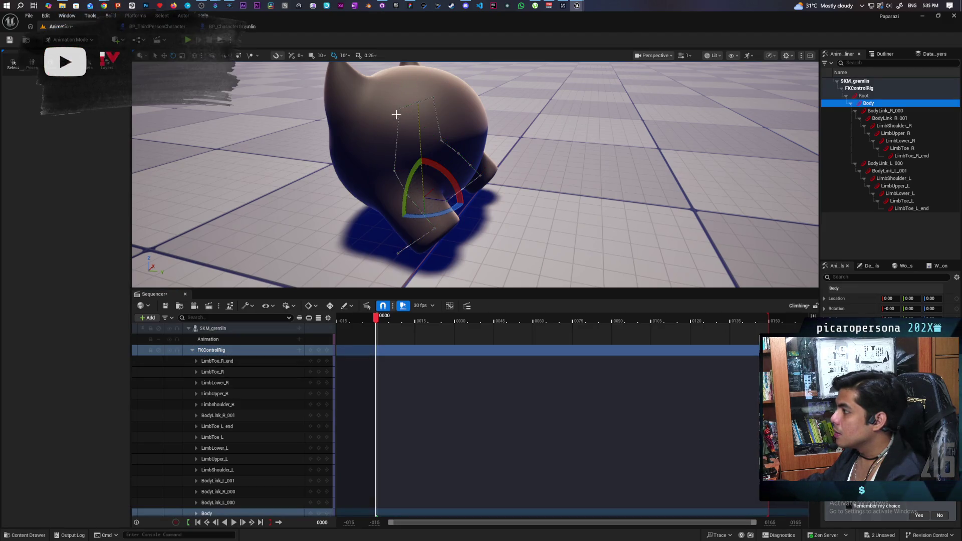
click(396, 161)
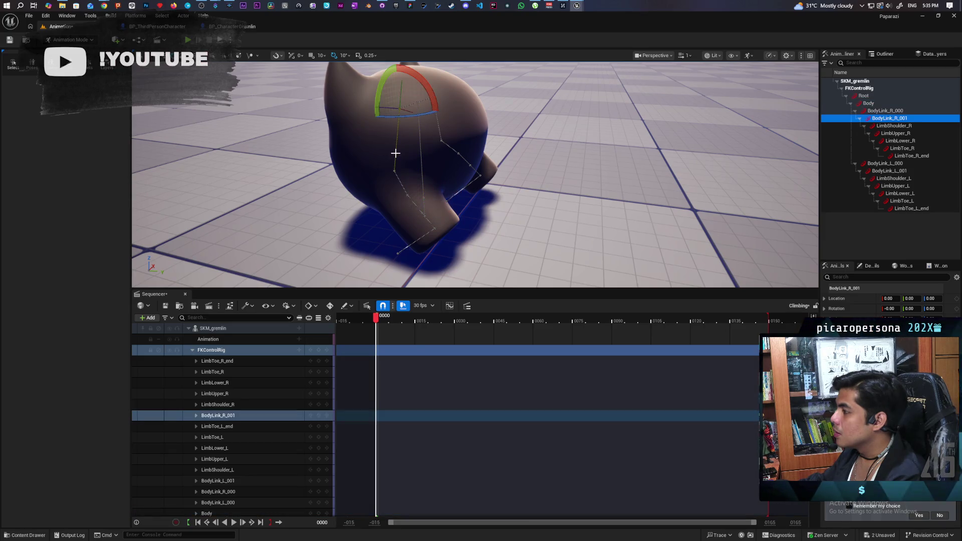
click(420, 161)
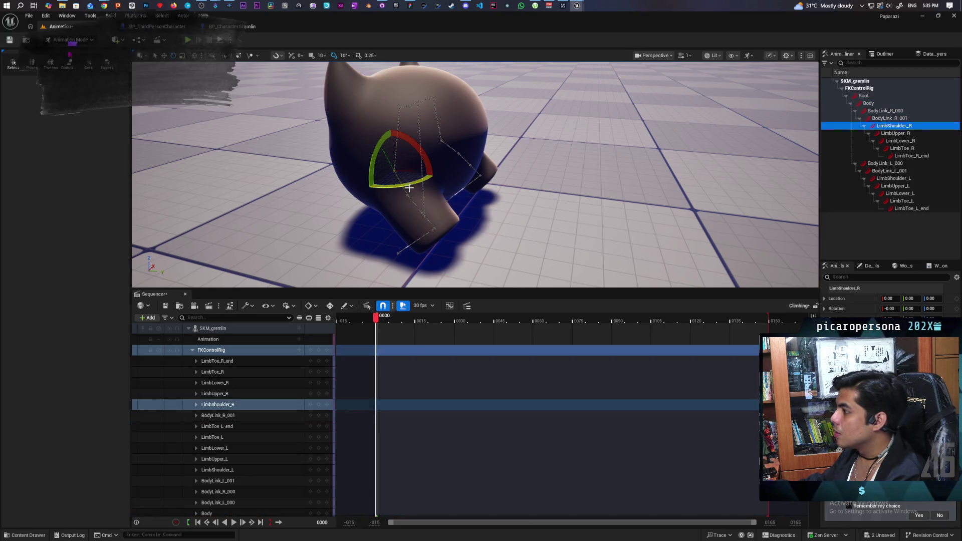
drag(425, 164, 425, 166)
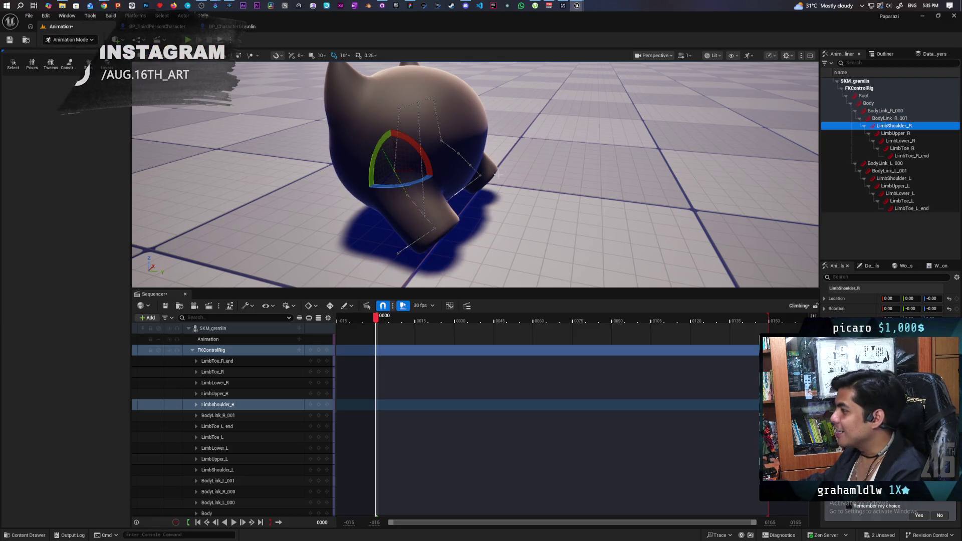
key(ctrl+z)
drag(421, 162, 481, 118)
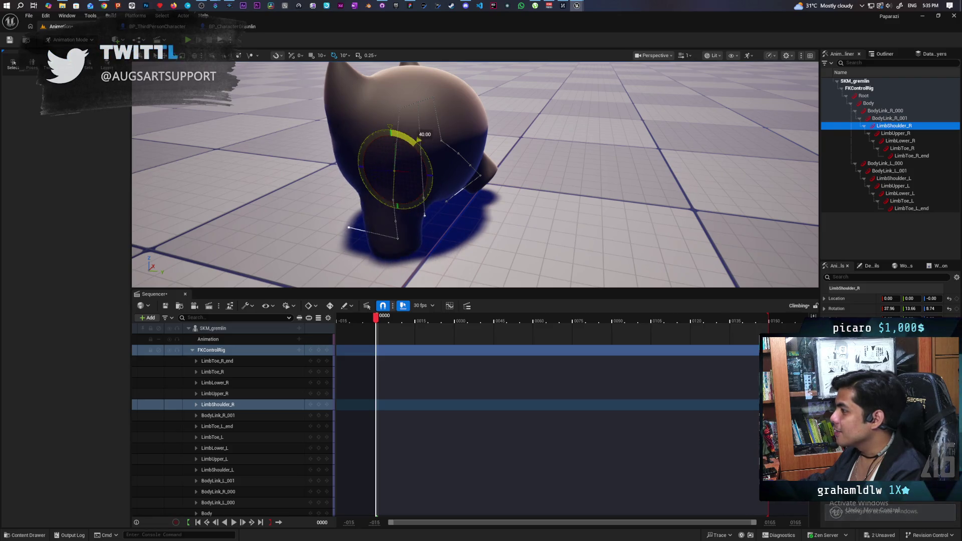
key(ctrl+z)
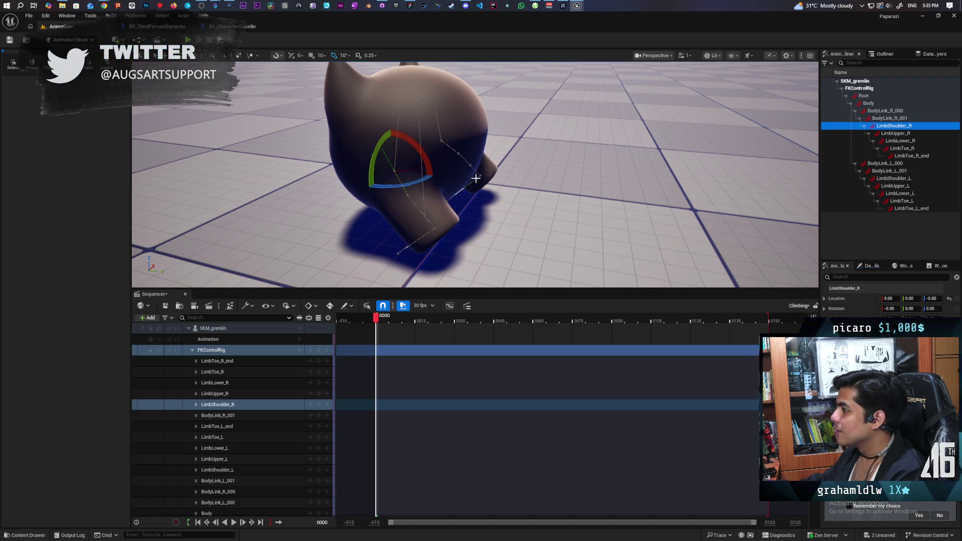
mouse_move(410, 173)
mouse_down()
mouse_move(429, 144)
mouse_move(458, 139)
mouse_move(462, 102)
mouse_move(476, 103)
mouse_up()
Select LimbShoulder_L and orbit around the gremlin to inspect the pose from the side and behind.
click(449, 144)
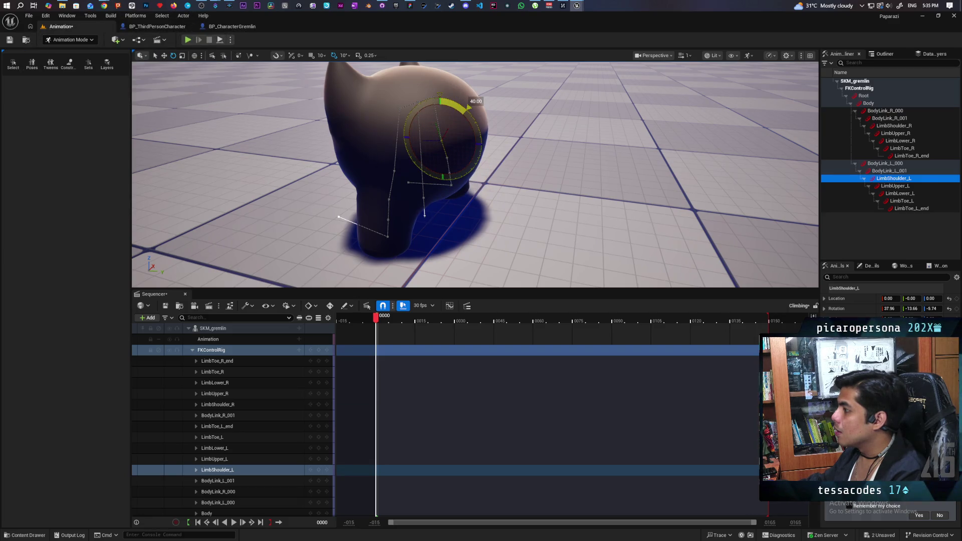
drag(475, 103, 476, 104)
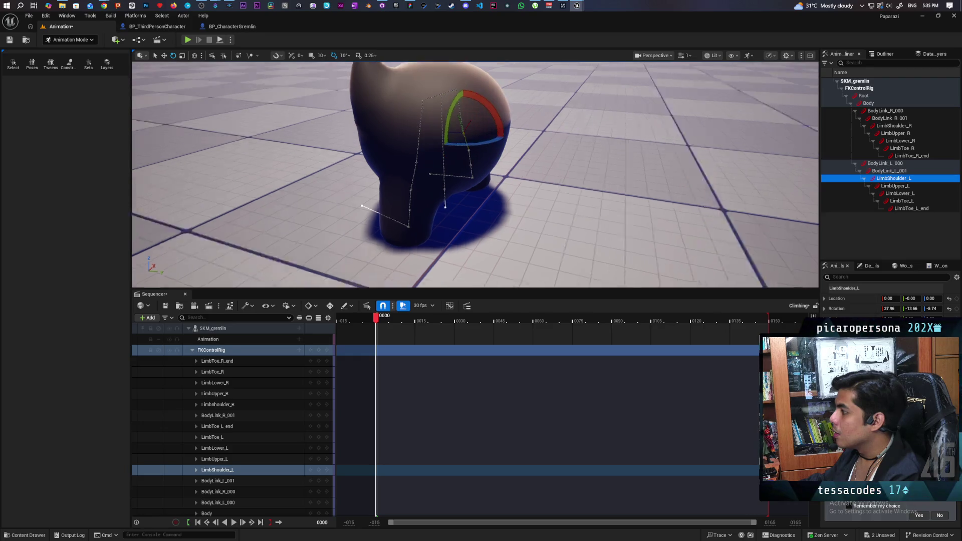
drag(474, 173, 301, 172)
scroll(474, 173, up, 4)
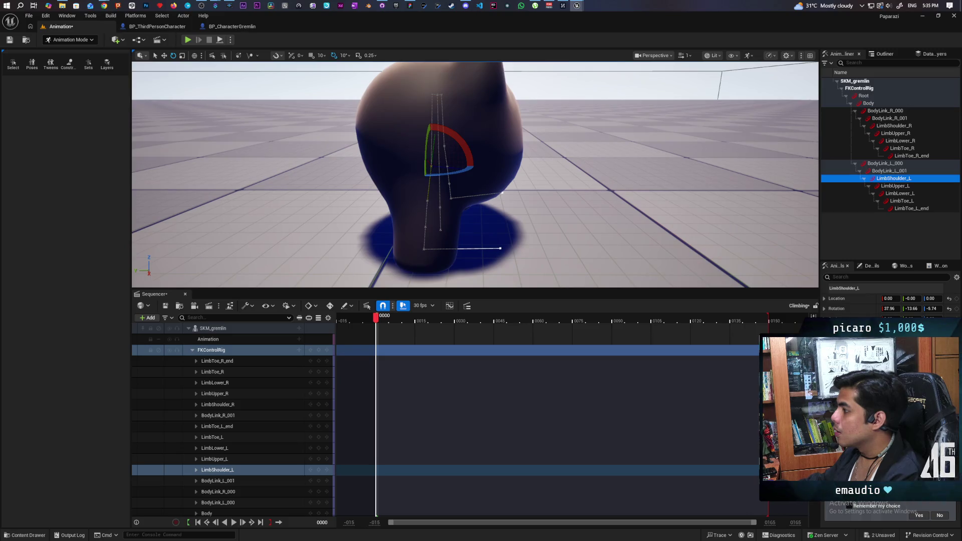
drag(473, 173, 339, 172)
drag(474, 173, 601, 173)
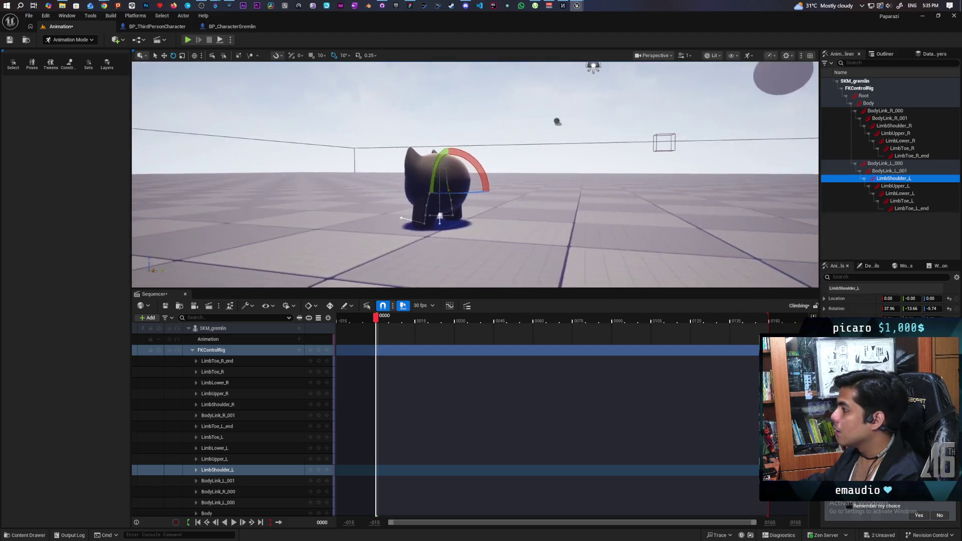
drag(474, 174, 301, 174)
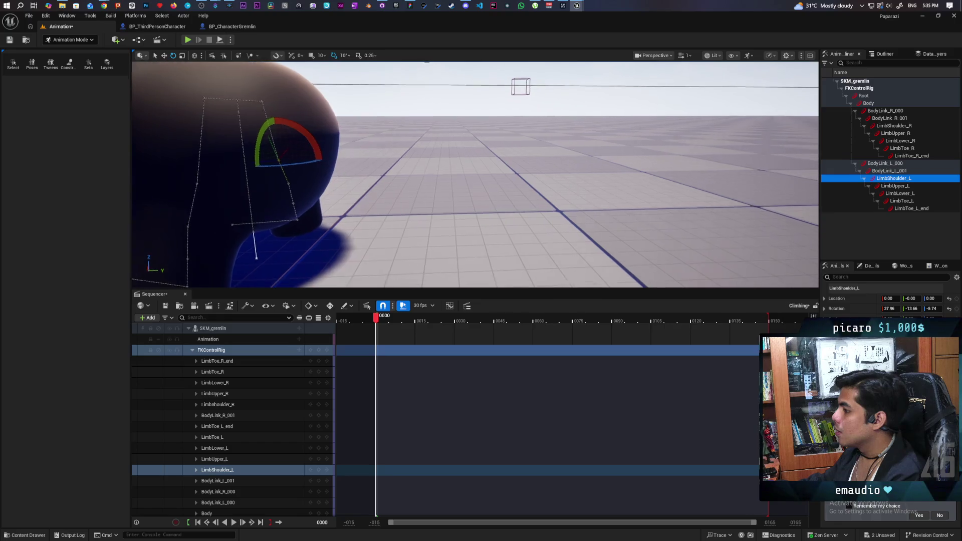
scroll(474, 173, down, 5)
drag(474, 173, 375, 173)
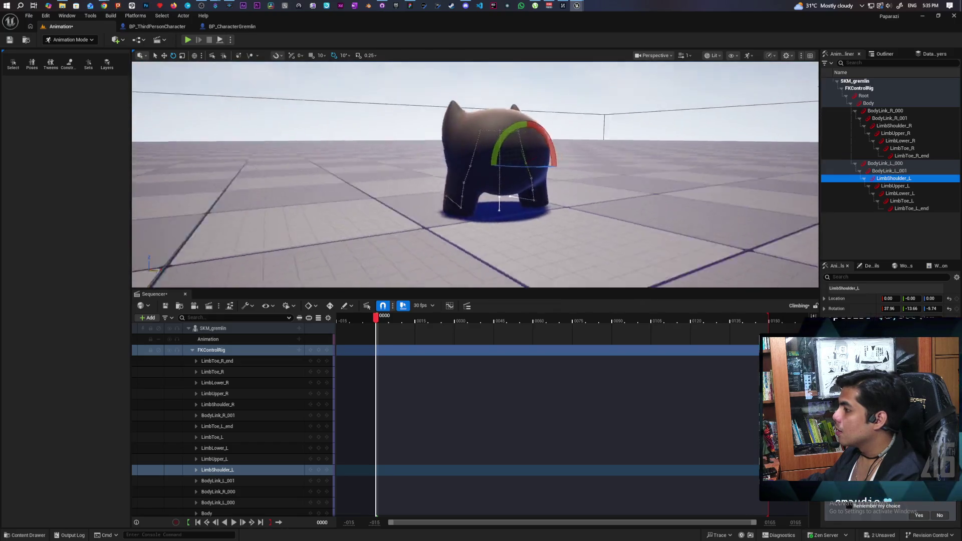
drag(474, 173, 338, 173)
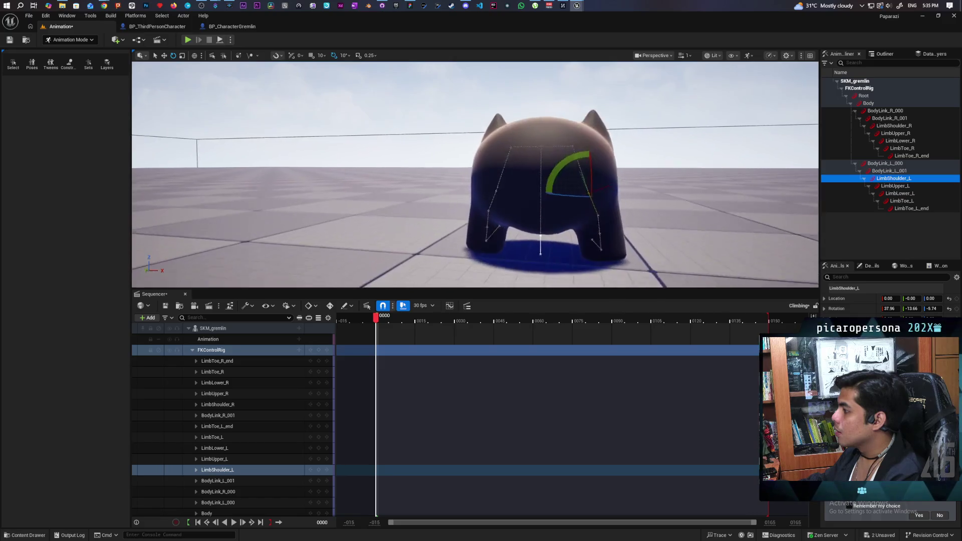
drag(526, 188, 454, 223)
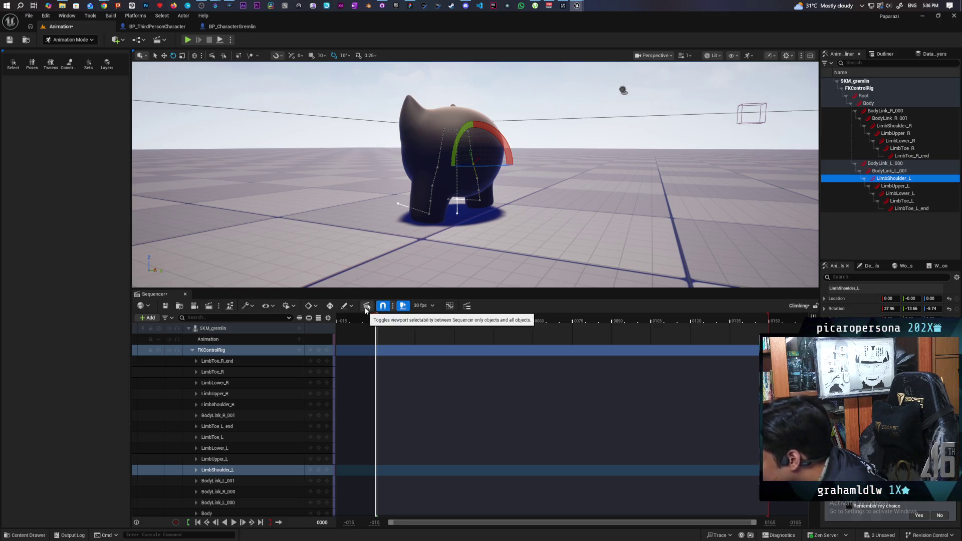
click(316, 307)
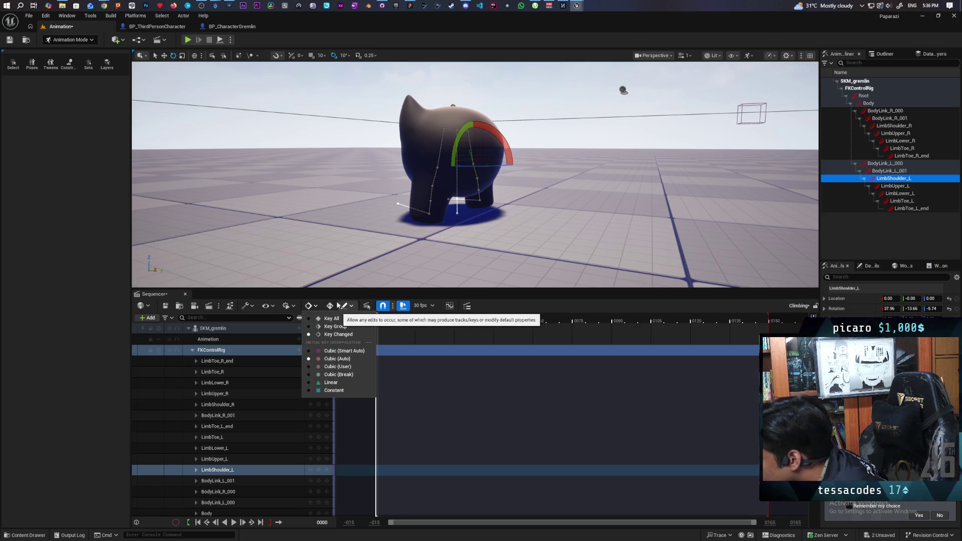
click(329, 306)
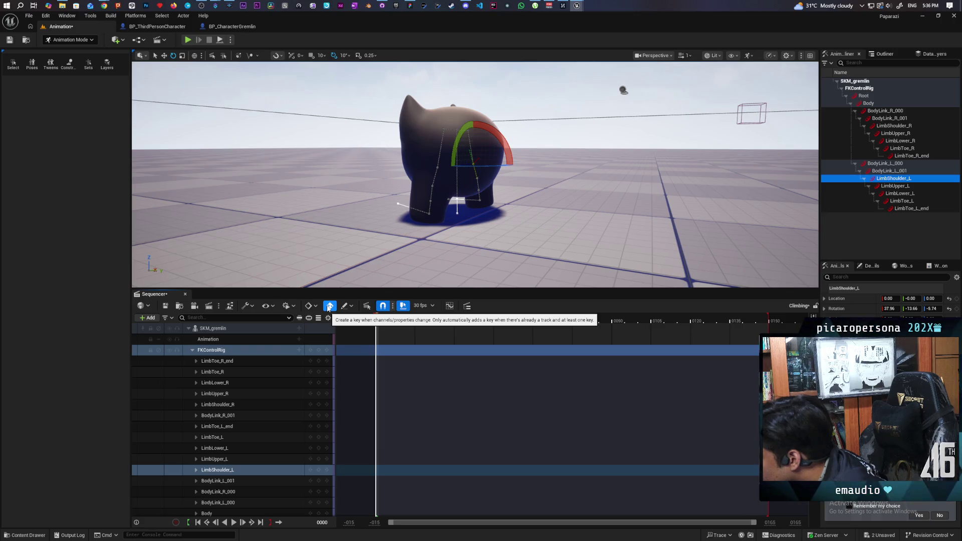
click(330, 306)
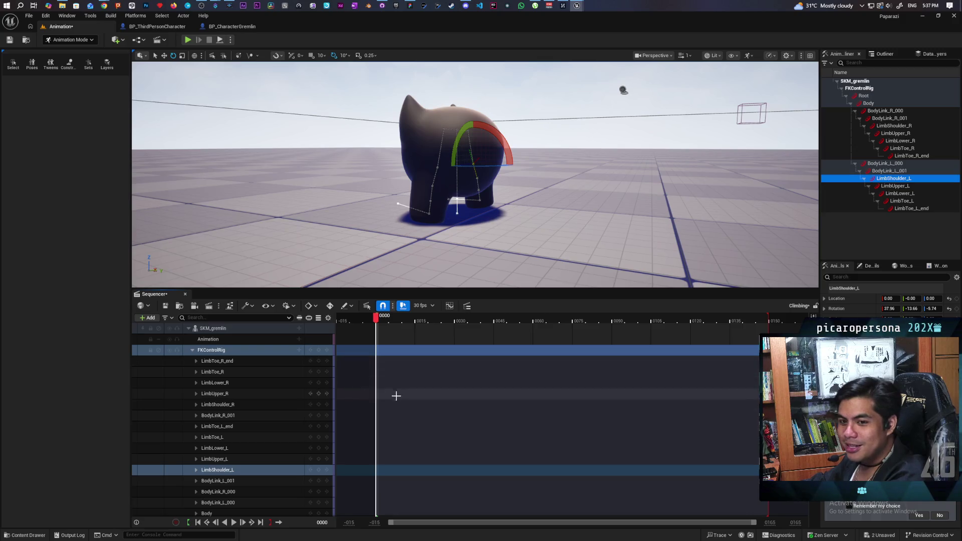
scroll(283, 427, down, 3)
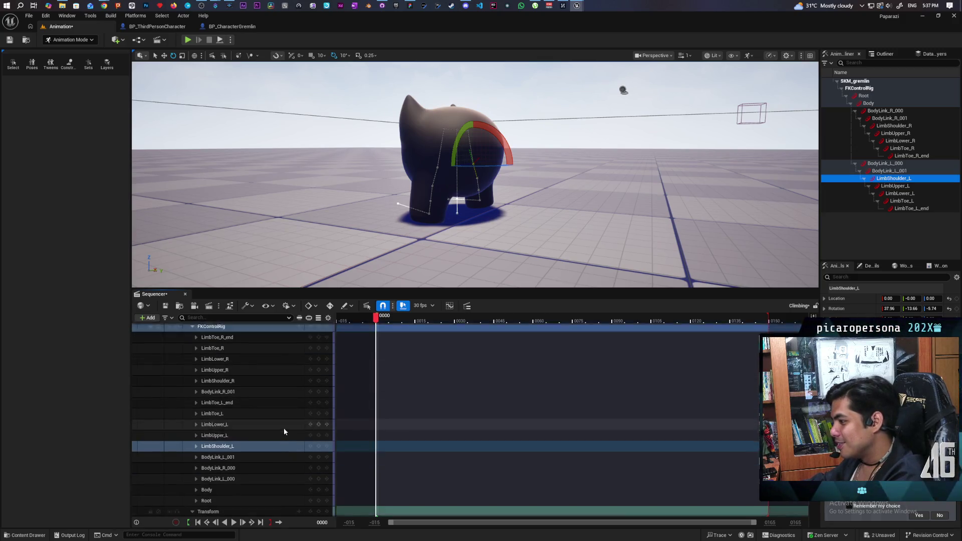
scroll(283, 428, down, 2)
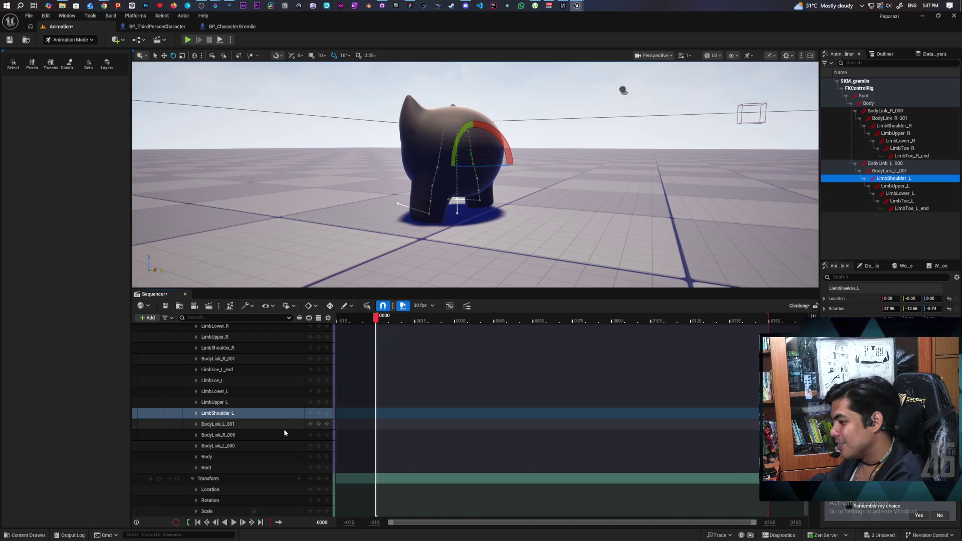
scroll(285, 432, up, 3)
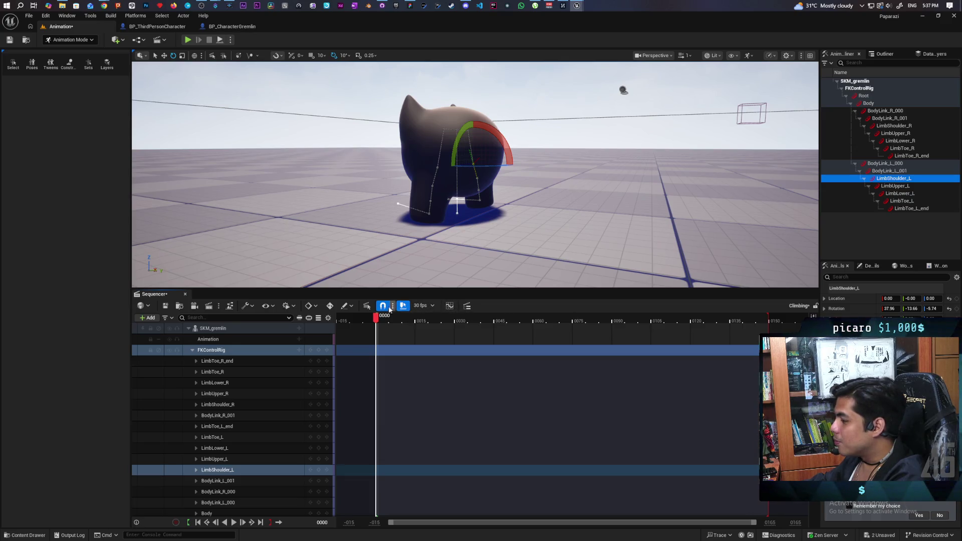
click(351, 308)
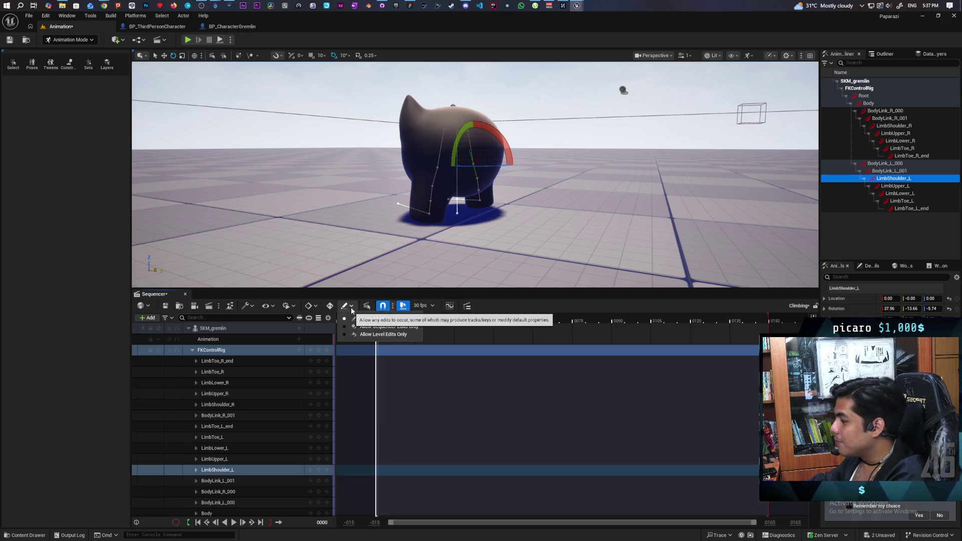
click(352, 310)
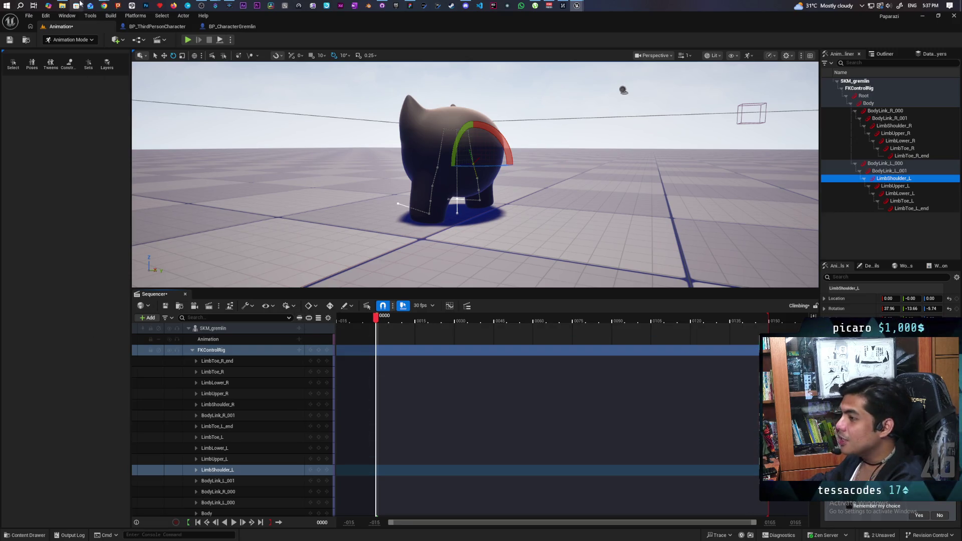
mouse_move(89, 5)
click(565, 42)
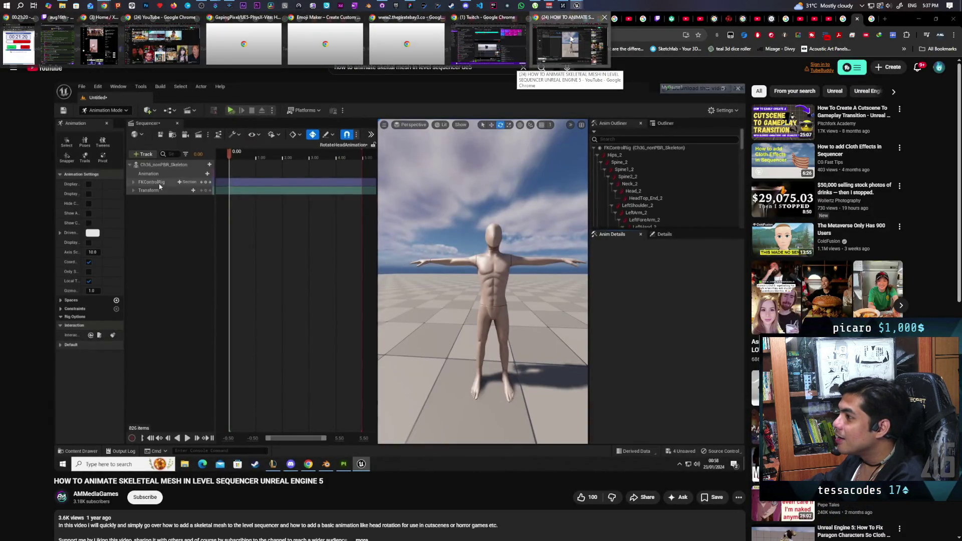
click(404, 269)
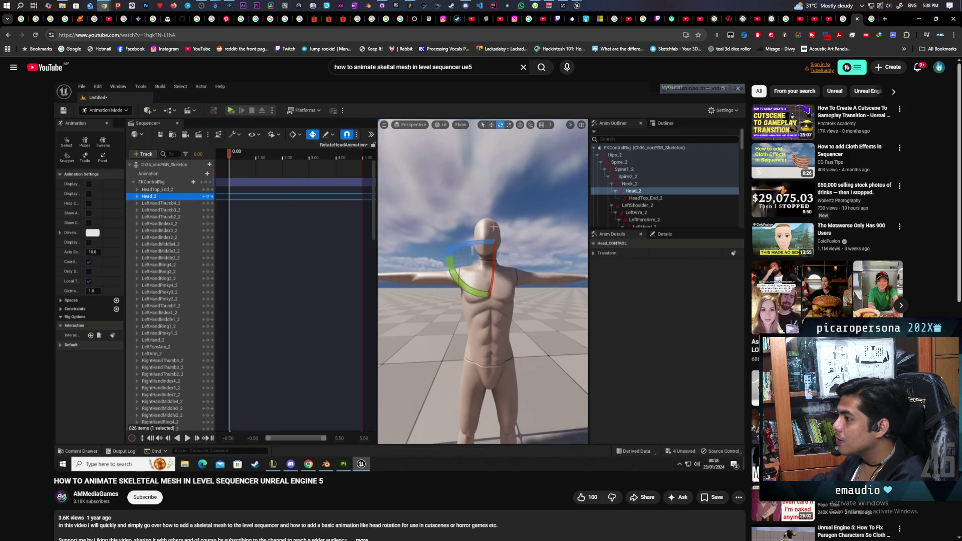
click(533, 192)
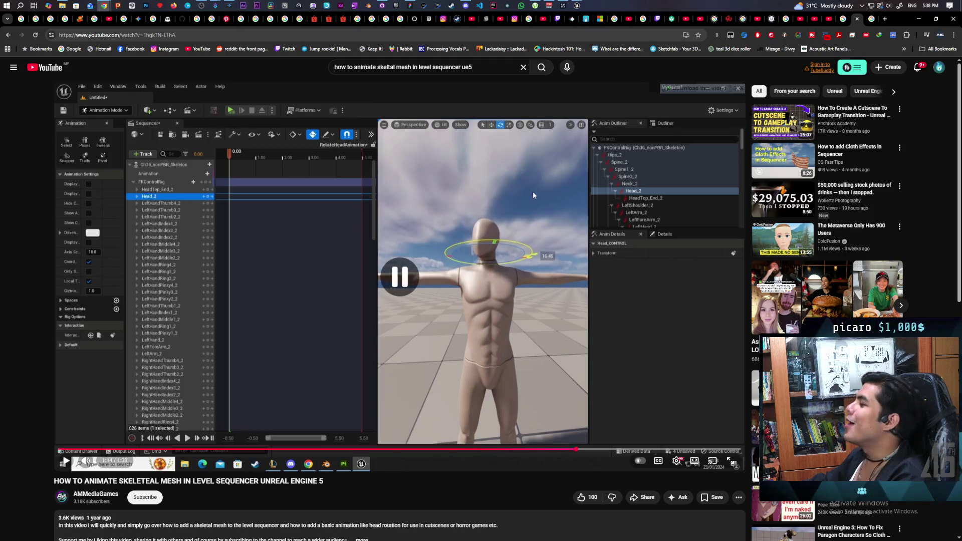
key(alt+Tab)
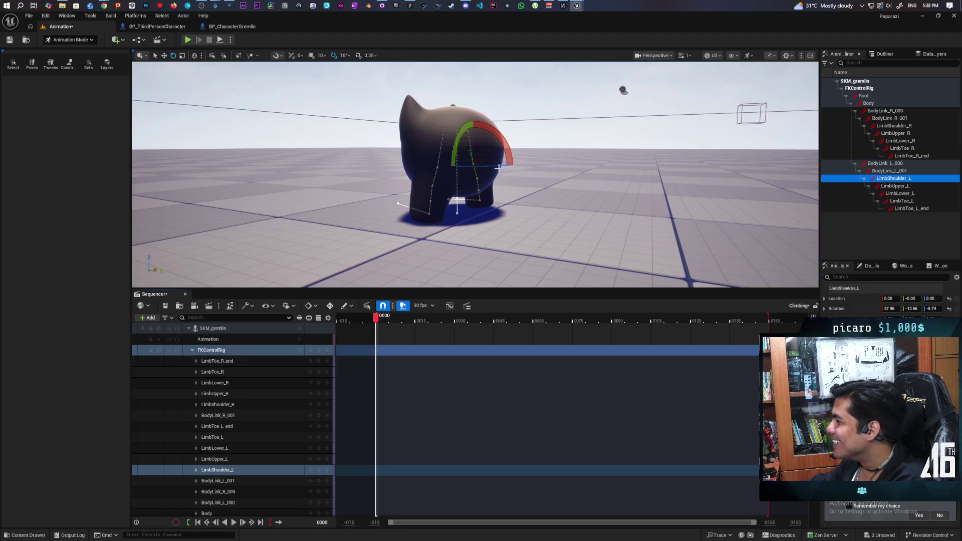
Select the gremlin's right shoulder control and its LimbShoulder_R track.
click(319, 472)
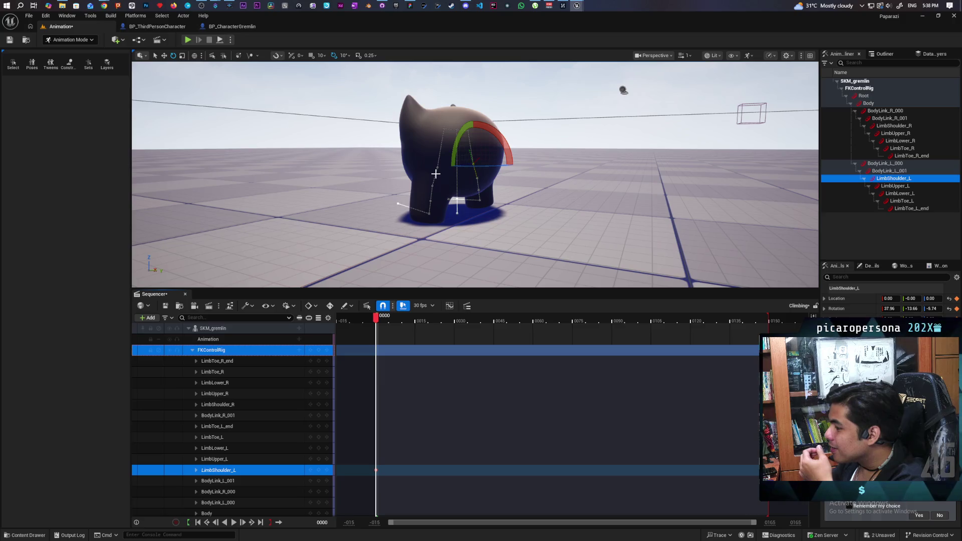
click(445, 181)
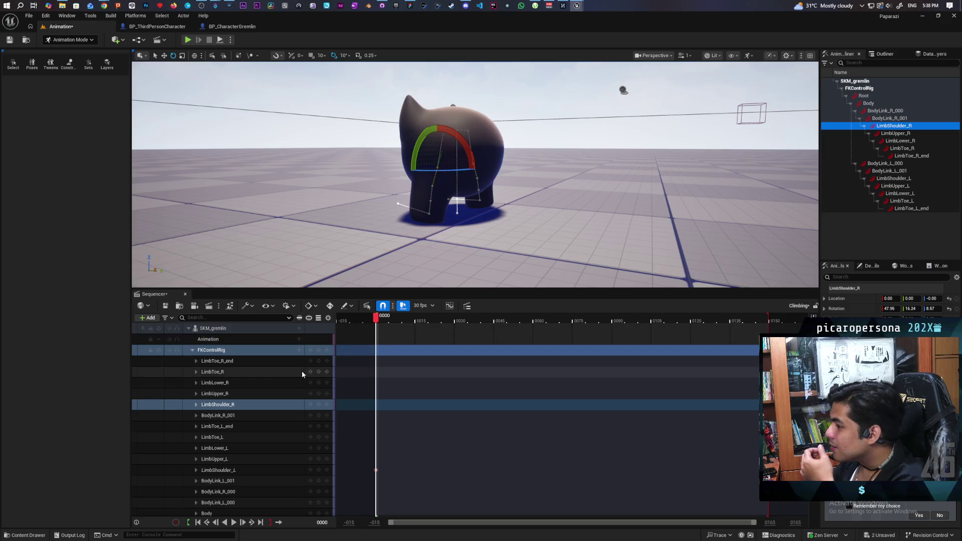
click(316, 404)
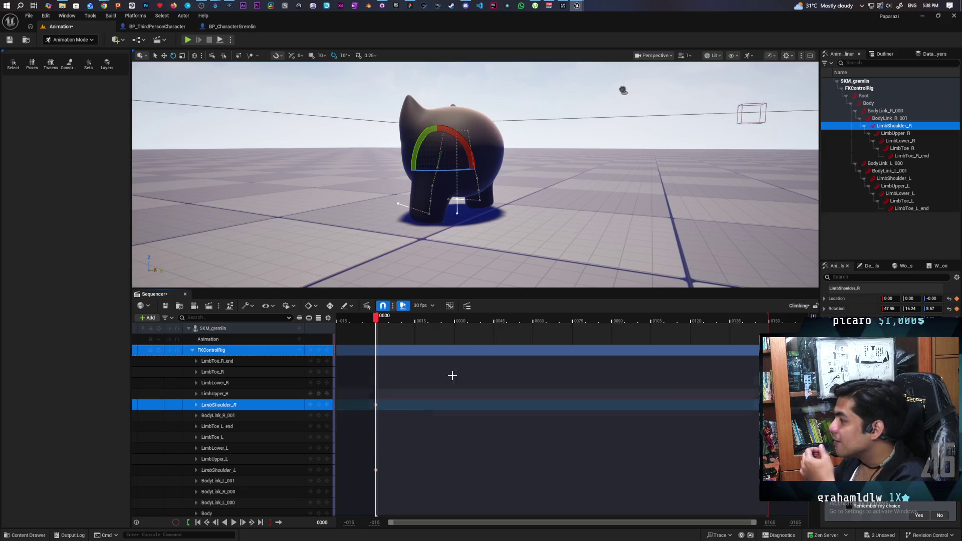
drag(481, 188, 472, 179)
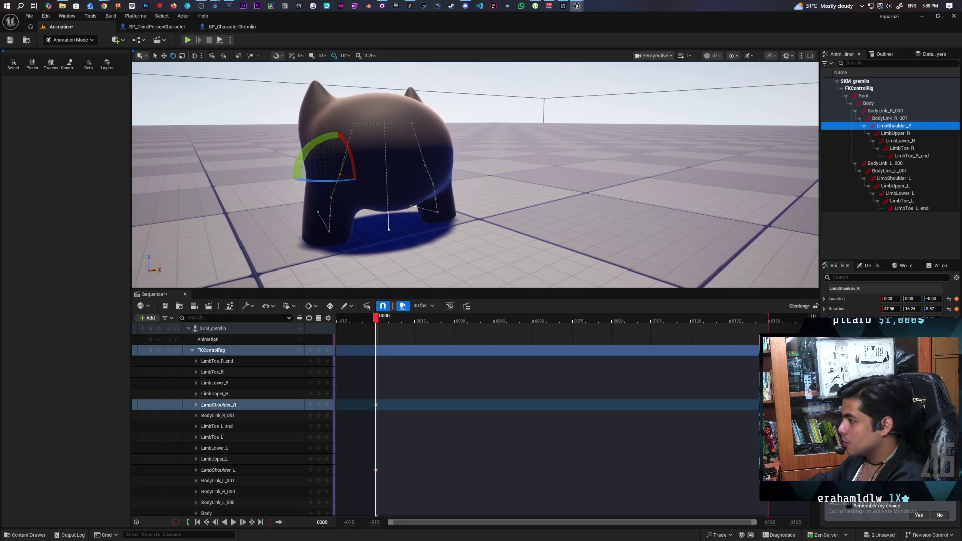
Undo the keys added at the current frame and the shoulder rotation and selection changes.
key(ctrl+z)
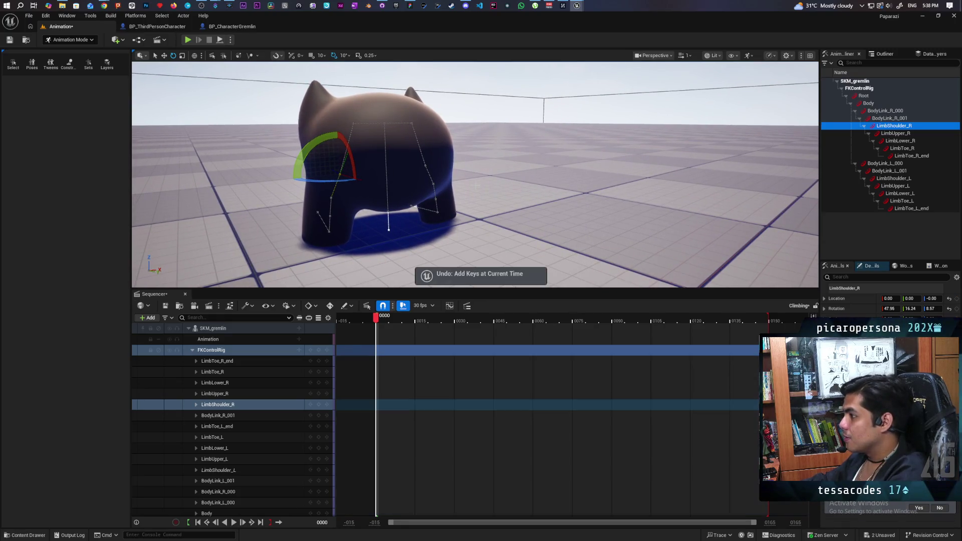
click(417, 155)
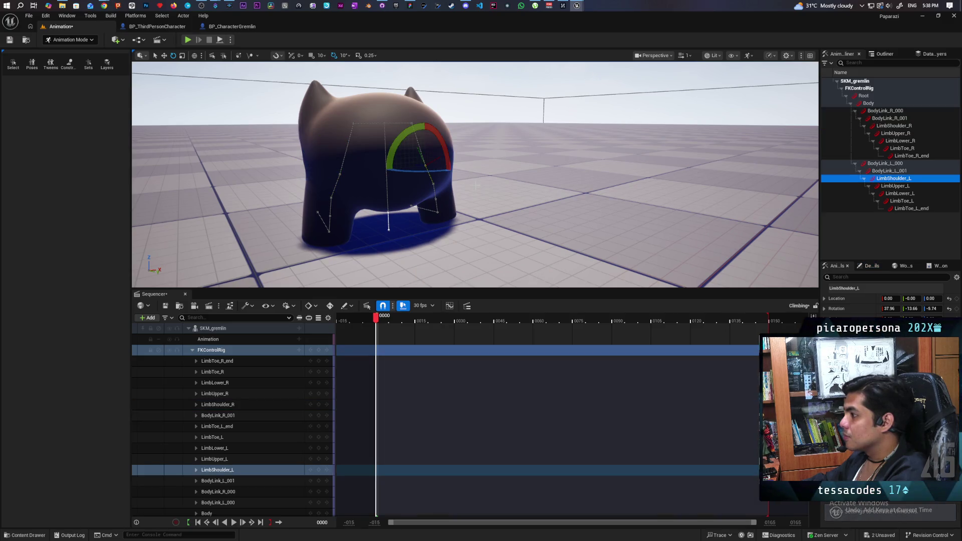
key(ctrl+z)
key(ctrl+z)
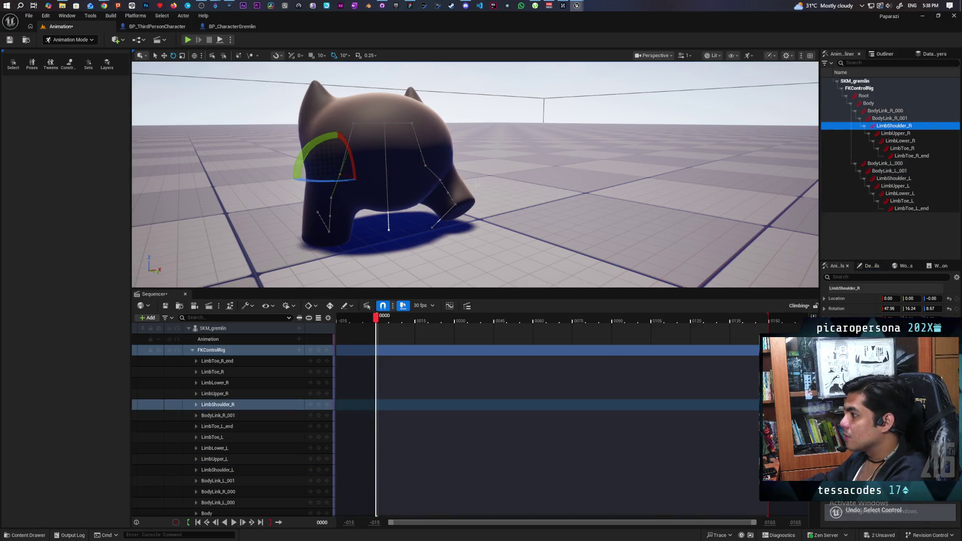
key(ctrl+z)
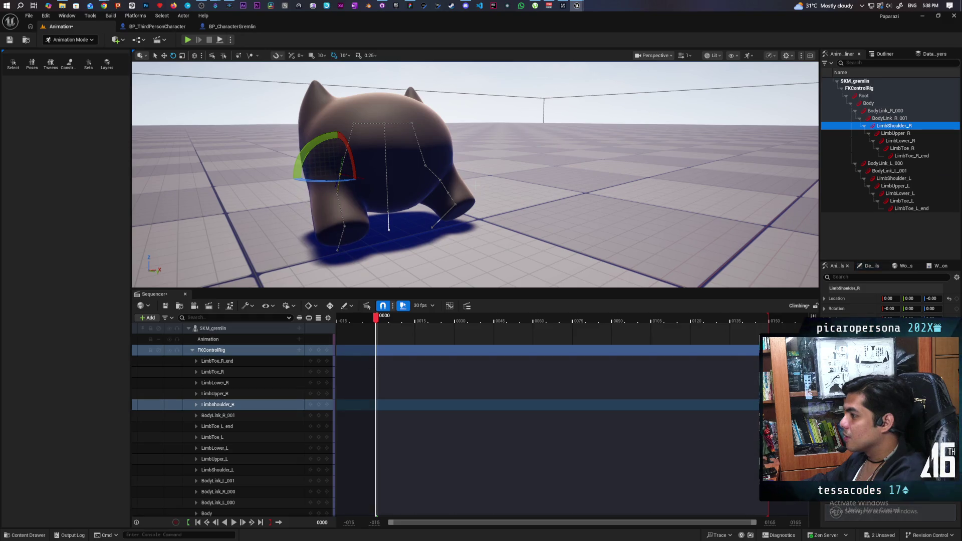
Select LimbUpper_R and add LimbUpper_L to the selection.
drag(401, 196, 466, 150)
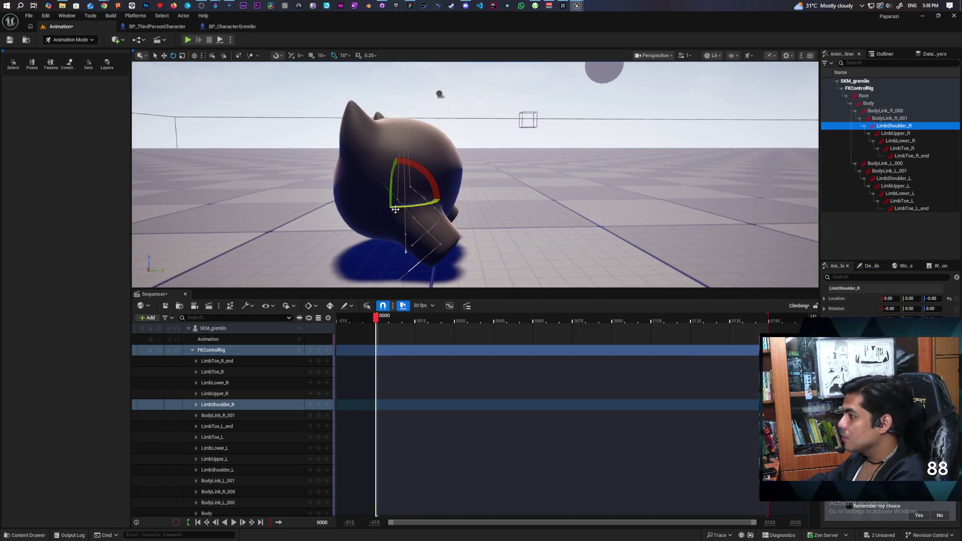
drag(399, 210, 422, 225)
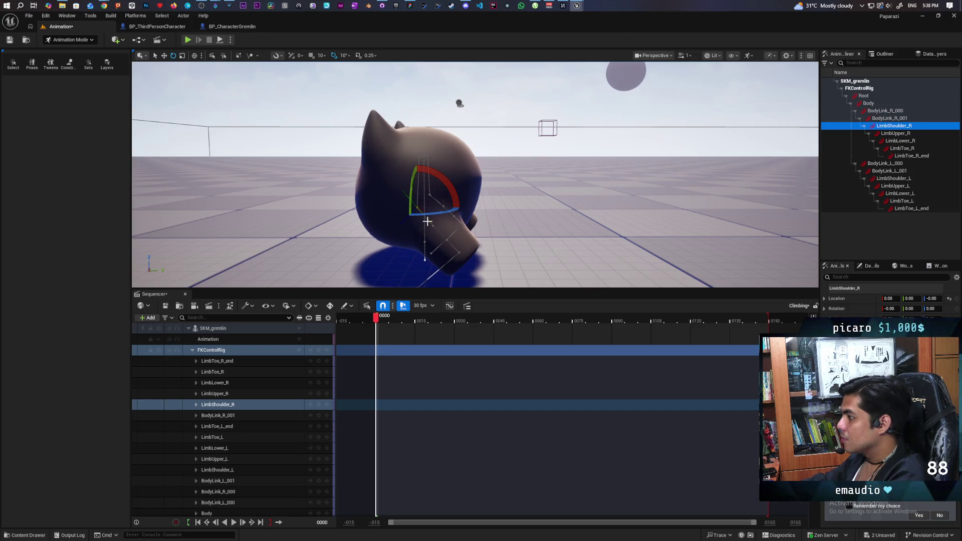
click(439, 232)
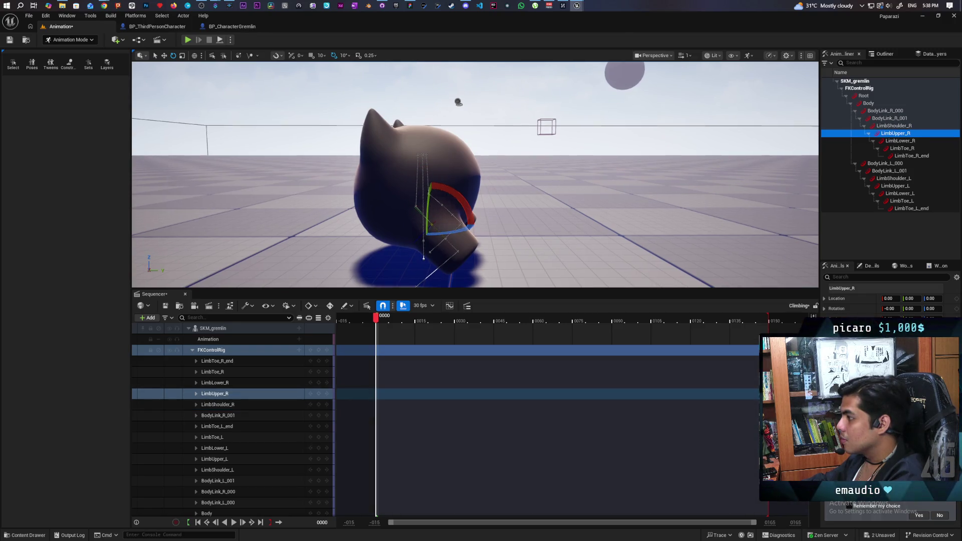
scroll(439, 232, up, 5)
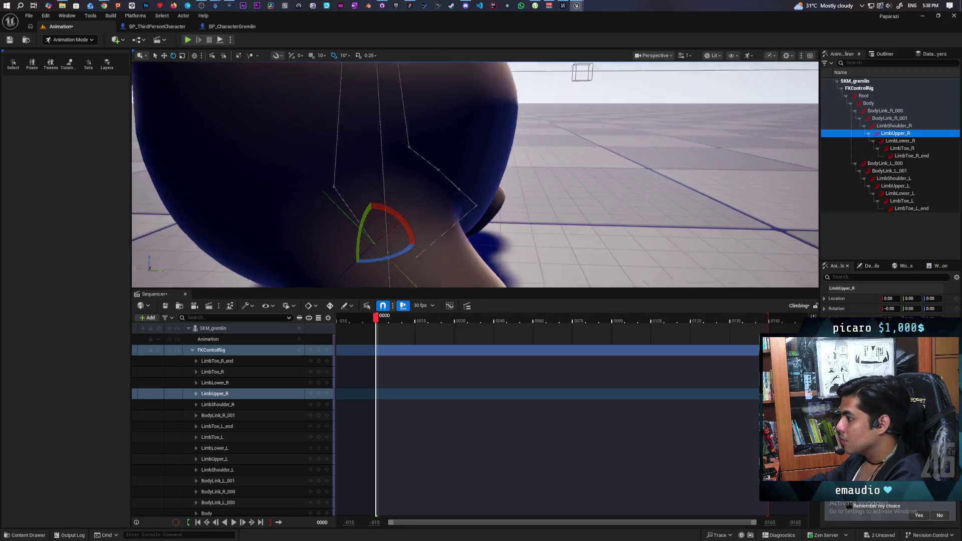
mouse_move(451, 180)
mouse_down()
mouse_move(421, 204)
mouse_move(482, 165)
mouse_move(248, 150)
mouse_up()
scroll(452, 180, down, 5)
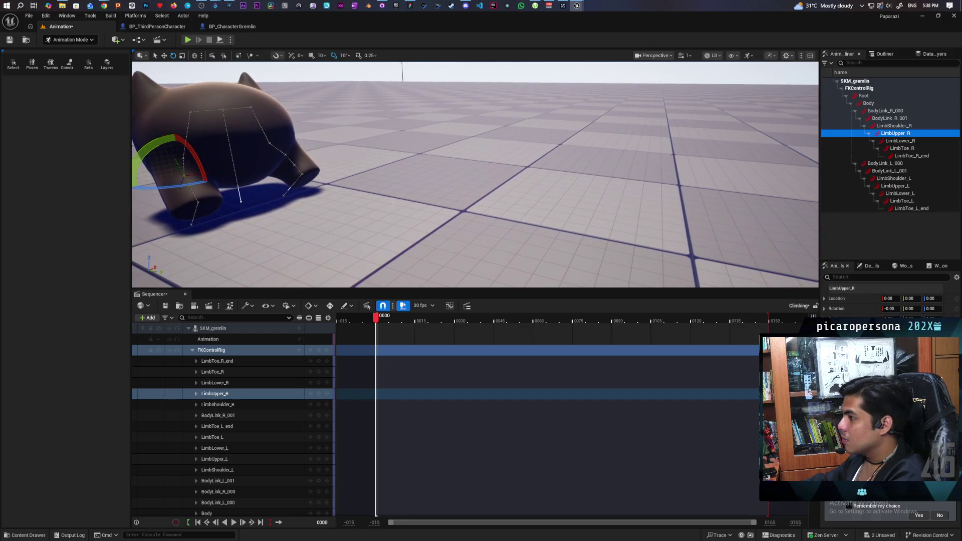
shift+click(289, 160)
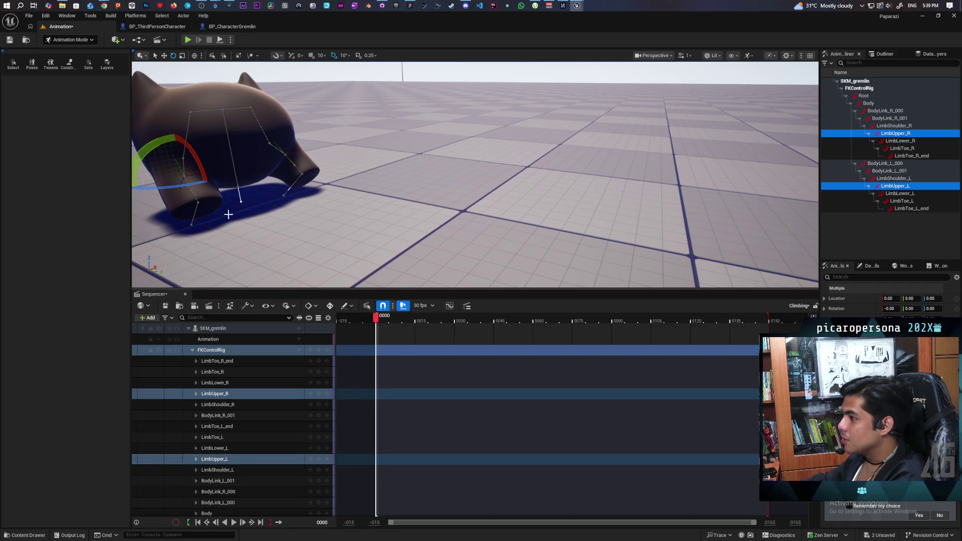
Rotate both upper limbs together about 40 degrees and clear the selection.
mouse_move(190, 153)
mouse_down()
mouse_move(190, 143)
mouse_move(195, 151)
mouse_up()
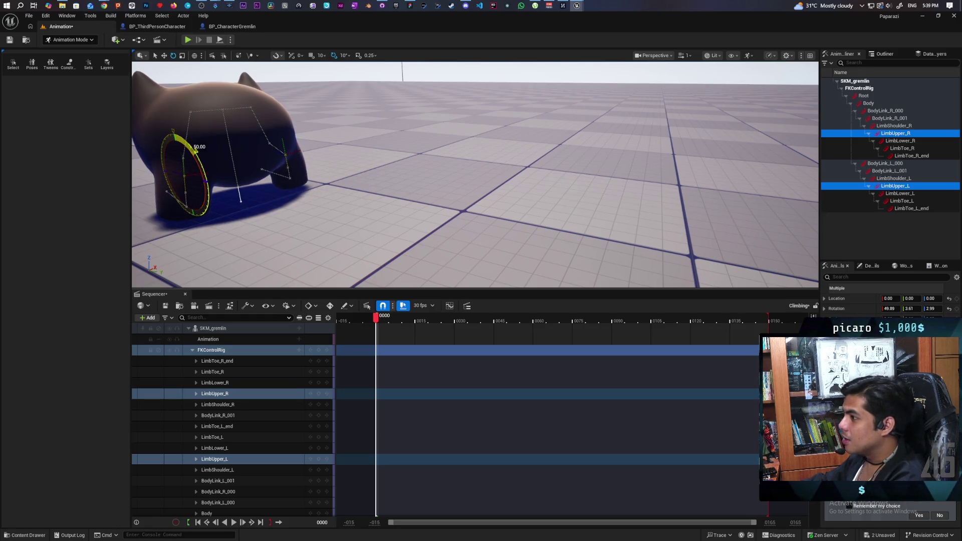
mouse_move(301, 174)
mouse_down()
mouse_move(527, 173)
mouse_move(496, 173)
mouse_up()
key(Escape)
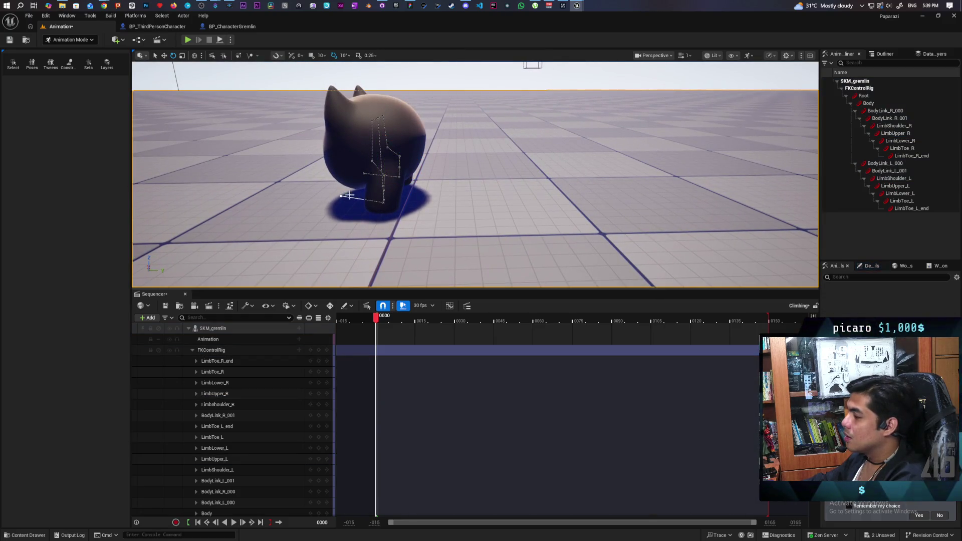
Undo the two-limb rotation and rotate only LimbUpper_R about 40 degrees.
key(ctrl+z)
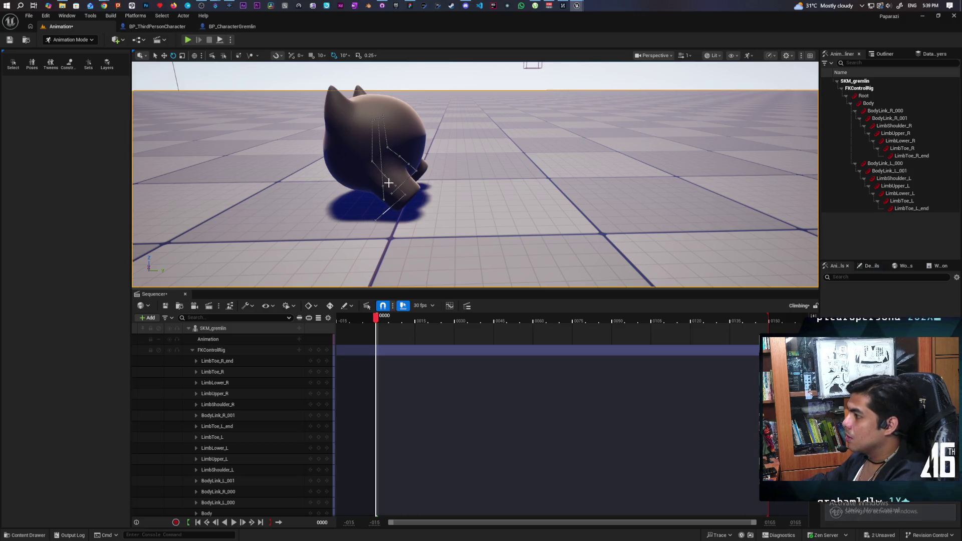
click(404, 174)
mouse_move(404, 175)
mouse_down()
mouse_move(423, 143)
mouse_move(416, 137)
mouse_up()
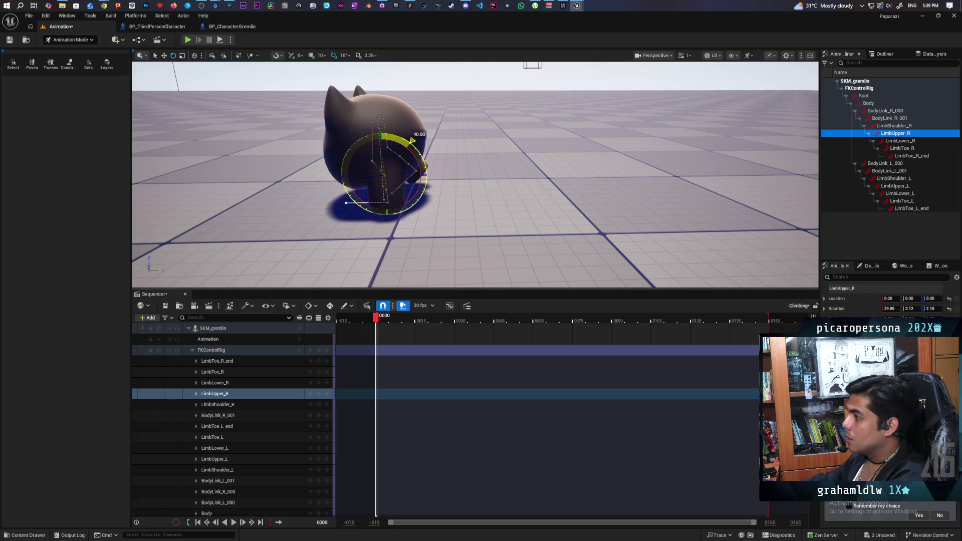
drag(415, 137, 415, 137)
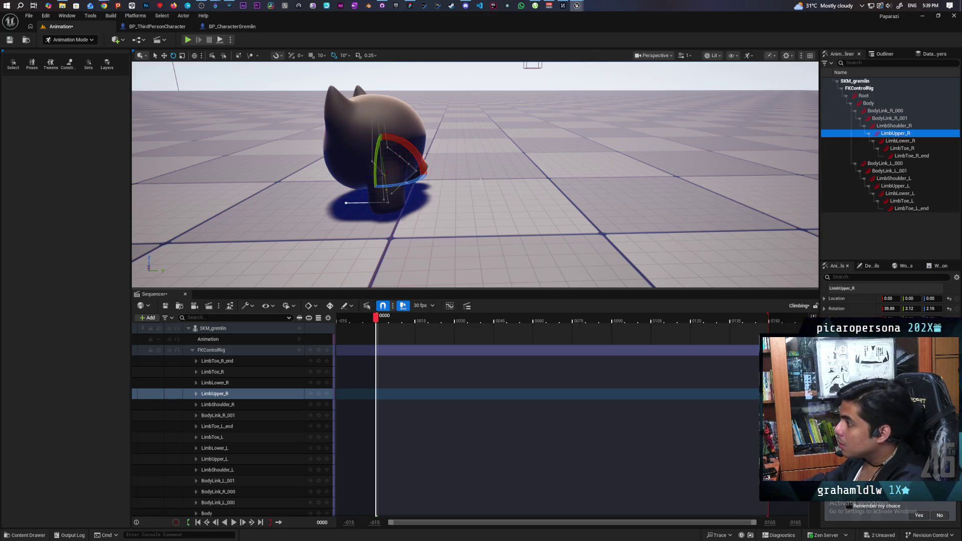
scroll(391, 173, up, 5)
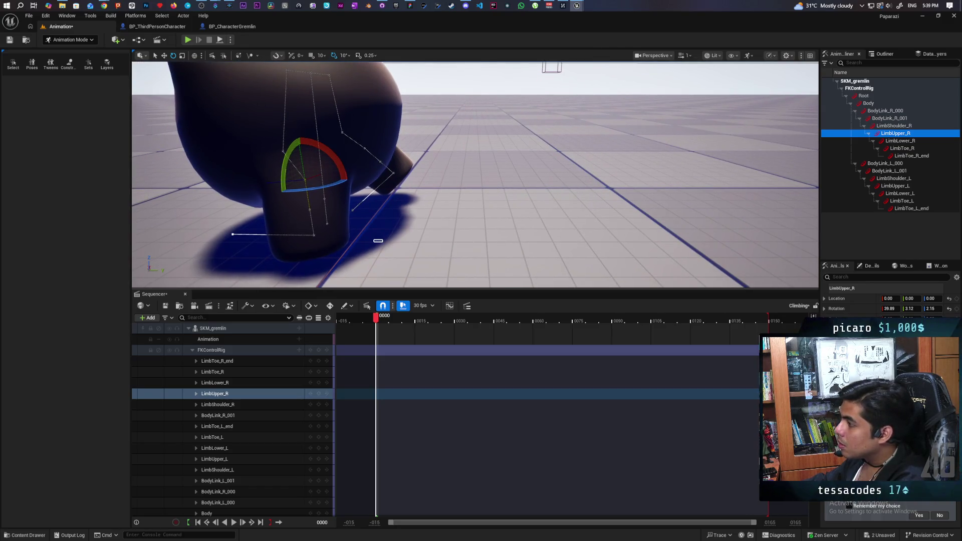
Deselect, glance at the Content Drawer assets, and select the LimbShoulder_R control.
click(379, 240)
mouse_move(379, 241)
mouse_down()
mouse_move(603, 86)
mouse_move(526, 151)
mouse_up()
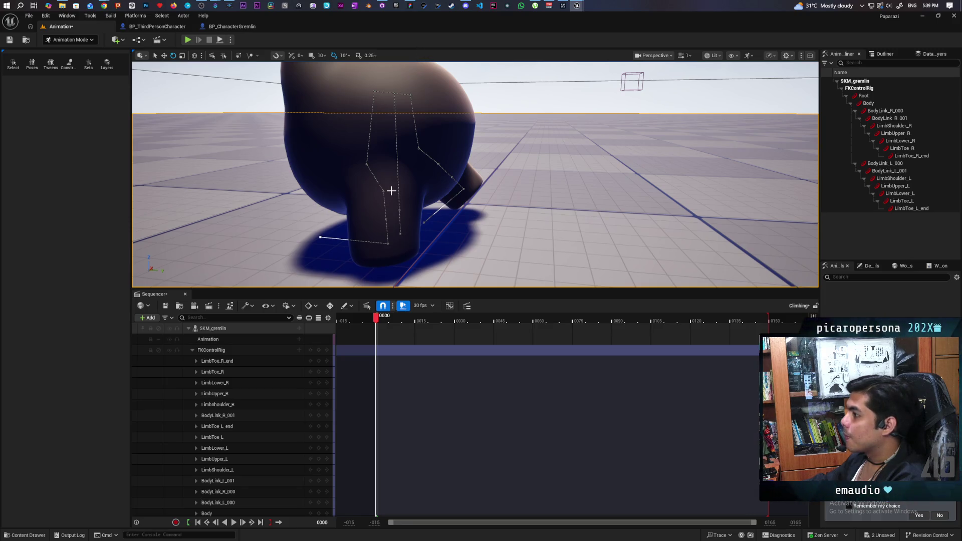
click(29, 535)
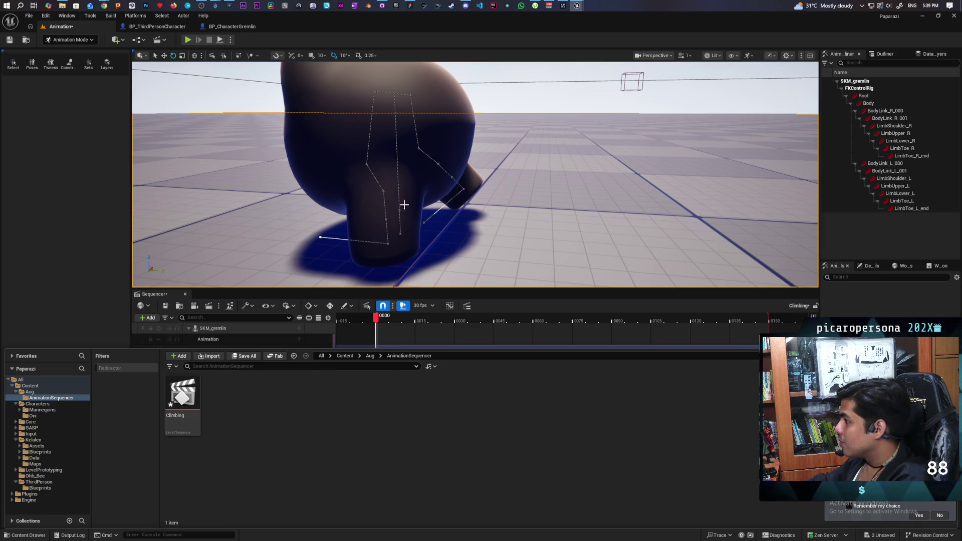
click(375, 178)
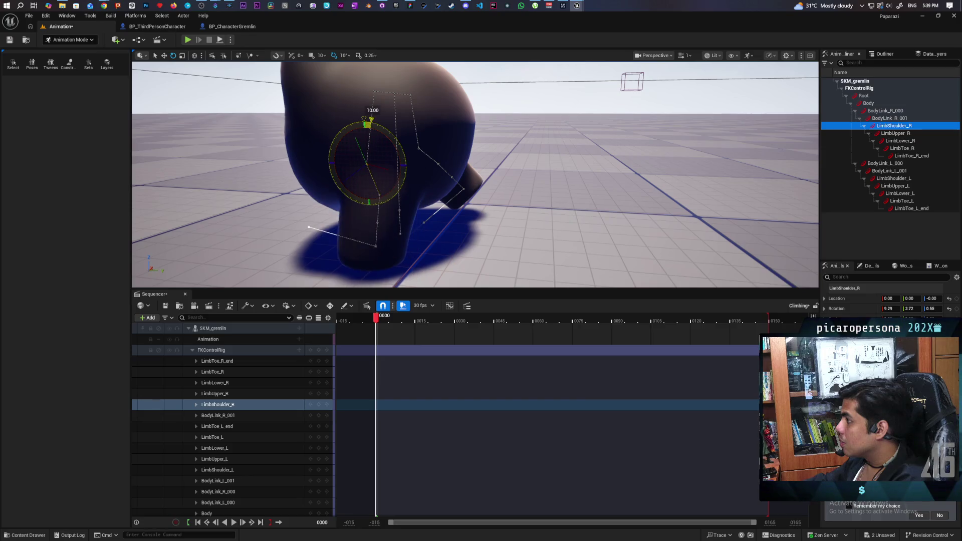
mouse_move(372, 121)
mouse_down()
mouse_move(405, 162)
mouse_move(374, 154)
mouse_up()
click(380, 206)
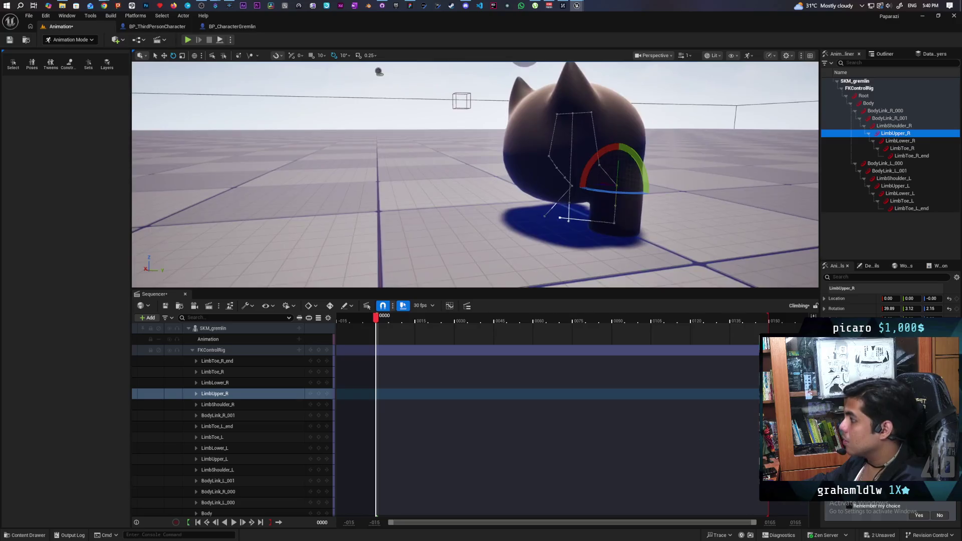
drag(473, 173, 377, 172)
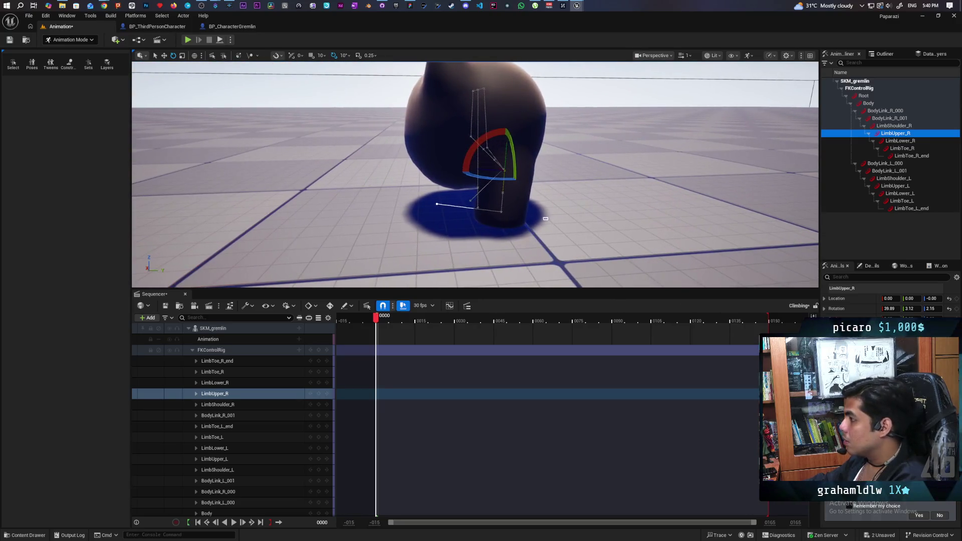
key(Escape)
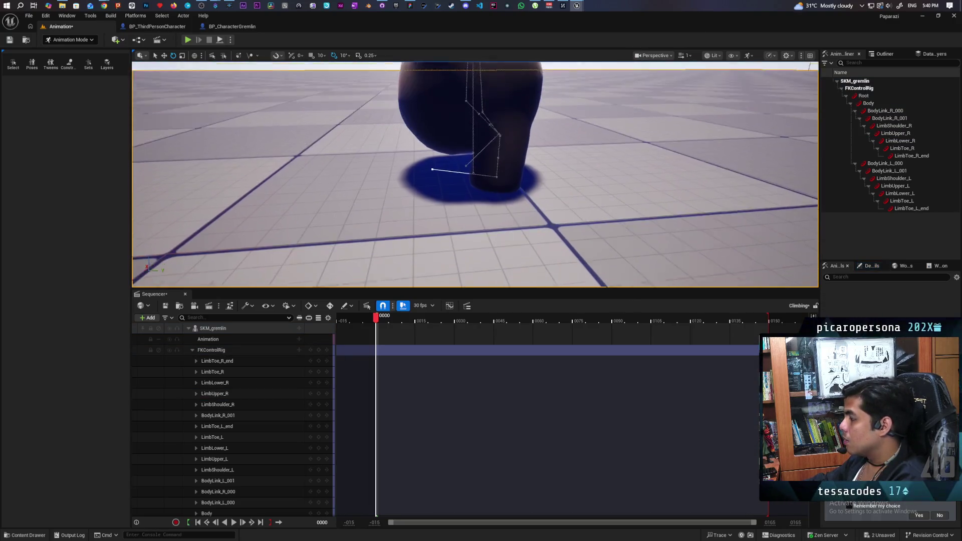
drag(474, 173, 420, 195)
drag(474, 172, 416, 205)
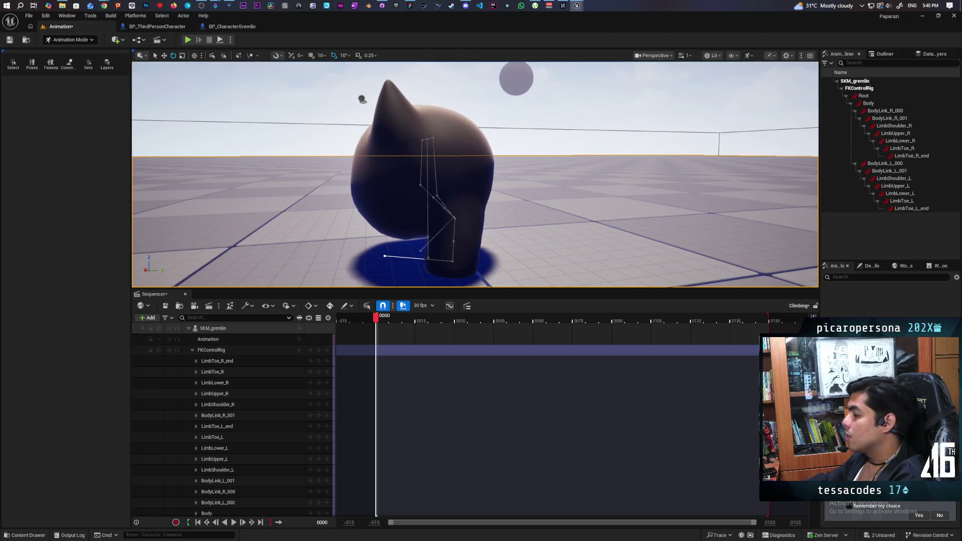
drag(474, 174, 422, 188)
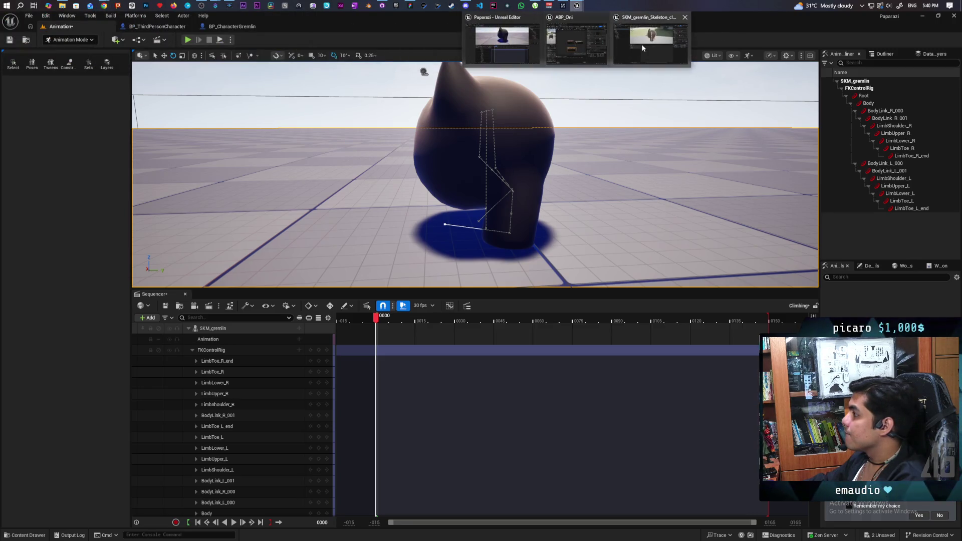
mouse_move(576, 6)
click(579, 46)
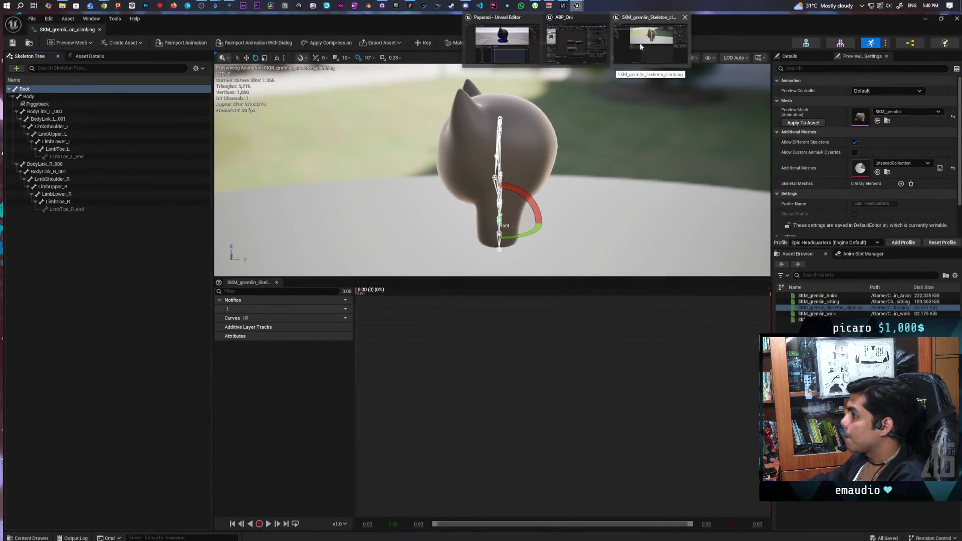
click(640, 44)
scroll(556, 177, up, 3)
drag(556, 177, 564, 184)
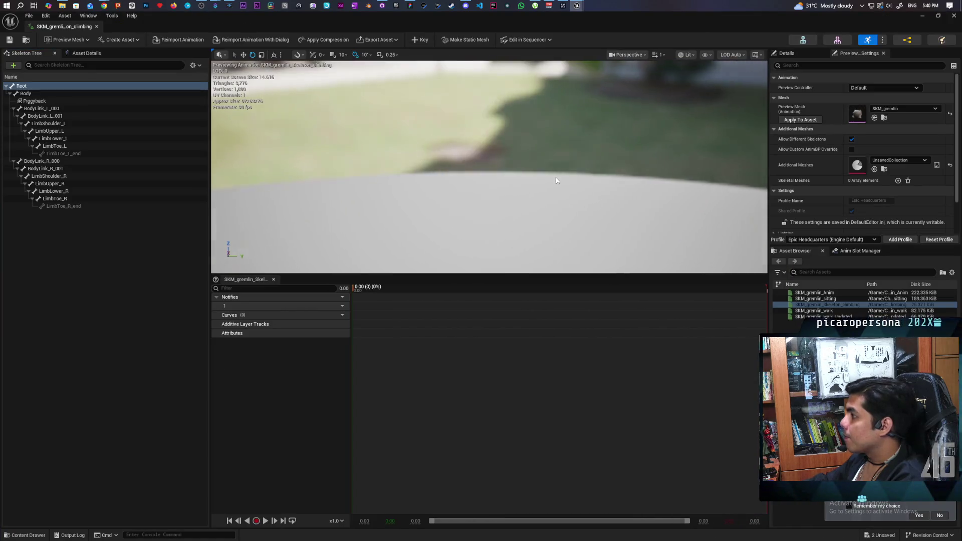
scroll(563, 184, down, 3)
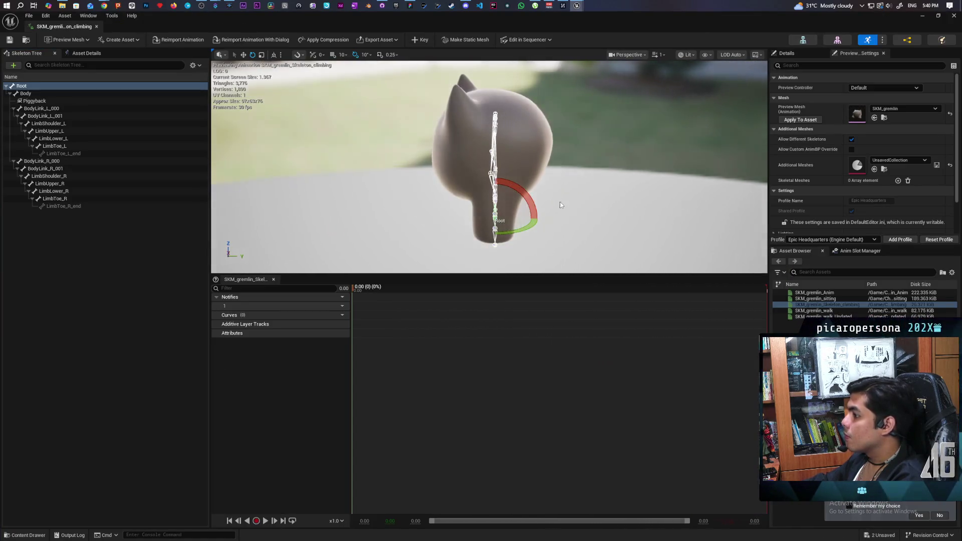
drag(565, 184, 586, 206)
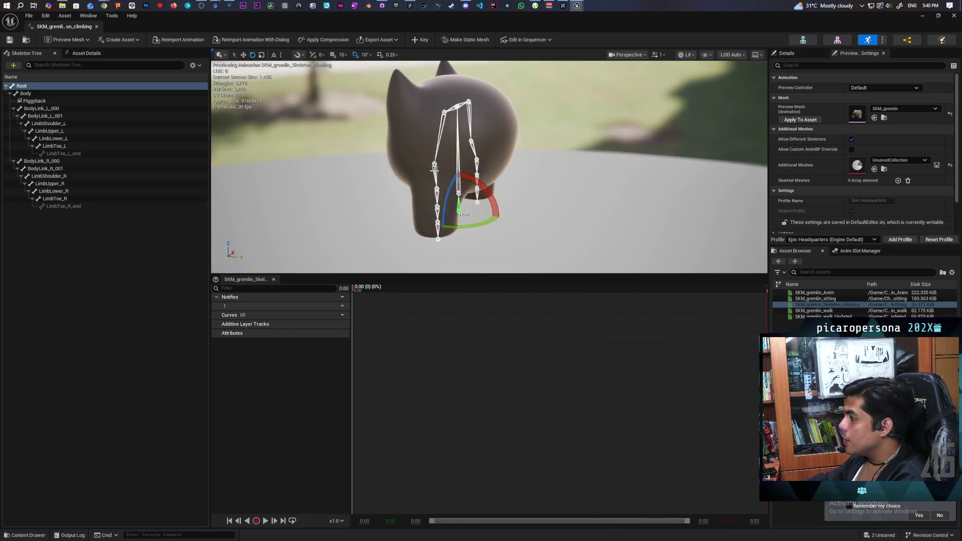
click(466, 188)
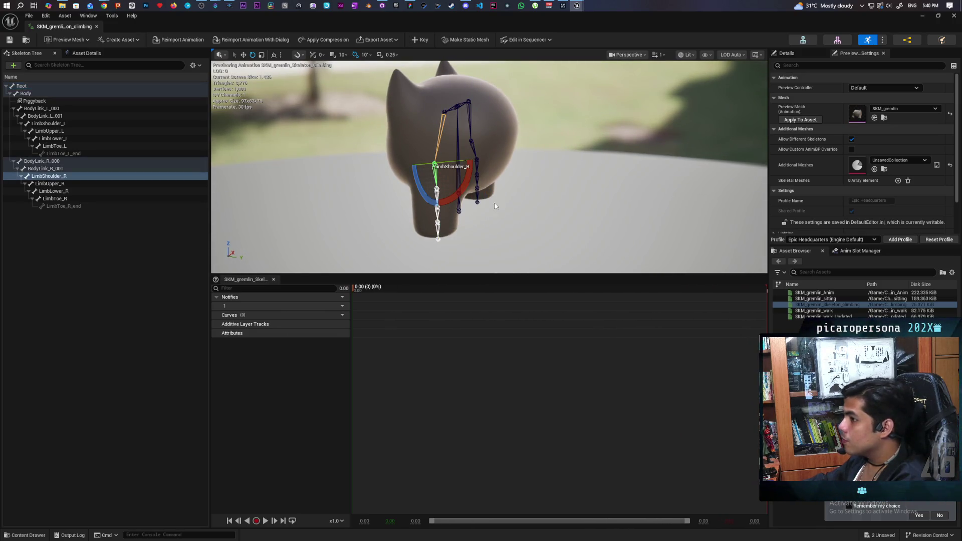
click(786, 53)
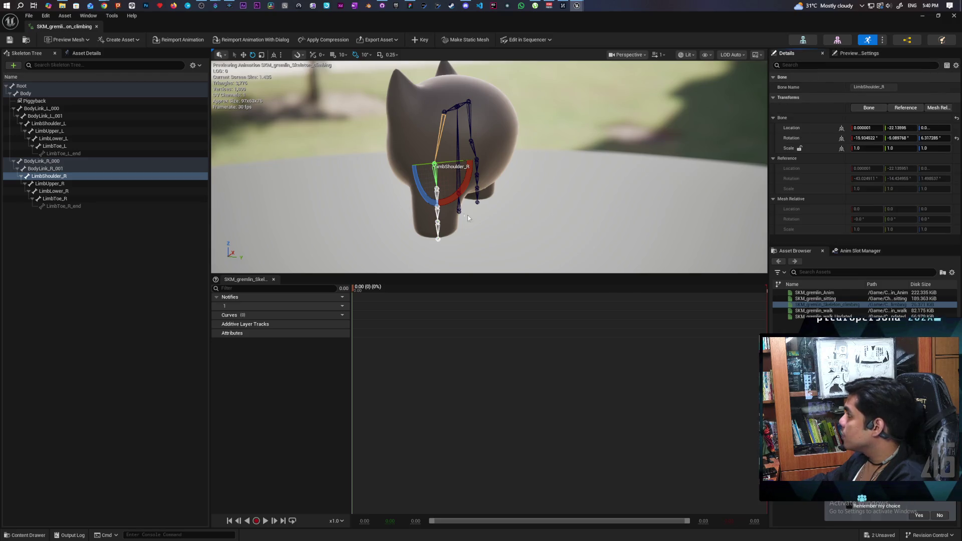
click(443, 136)
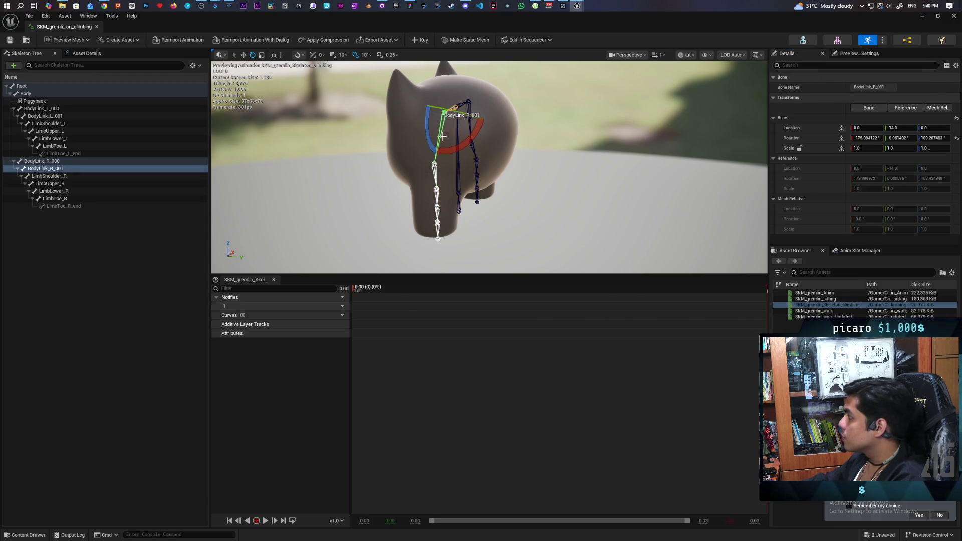
click(434, 174)
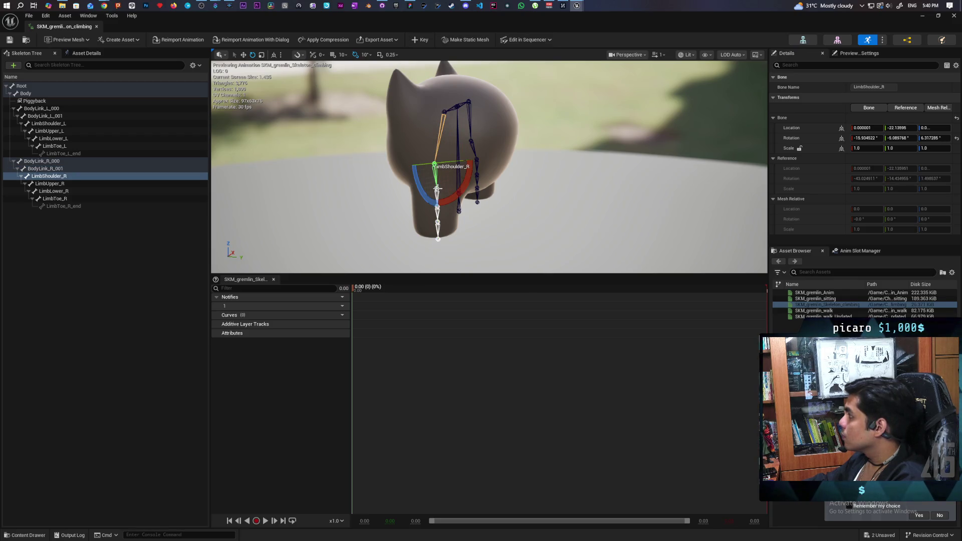
drag(526, 166, 421, 165)
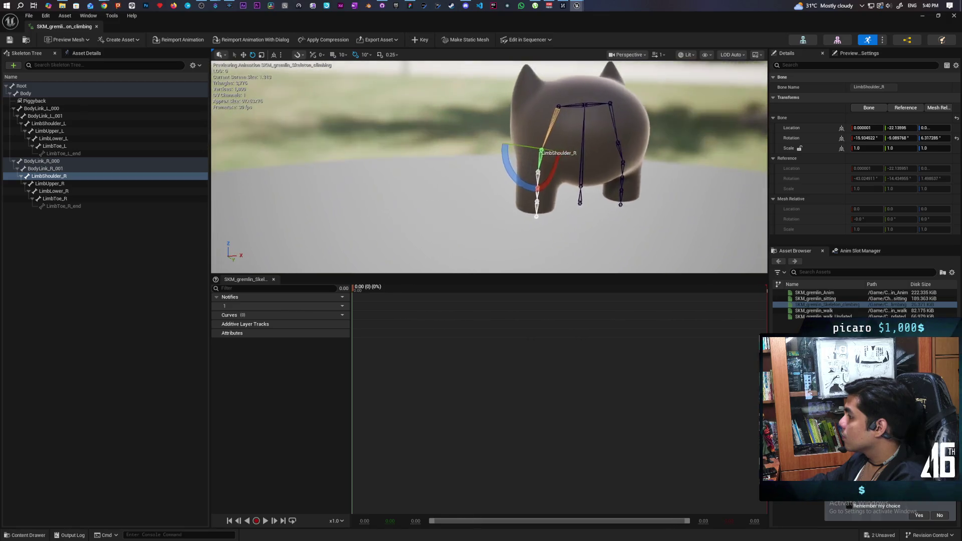
scroll(489, 165, up, 4)
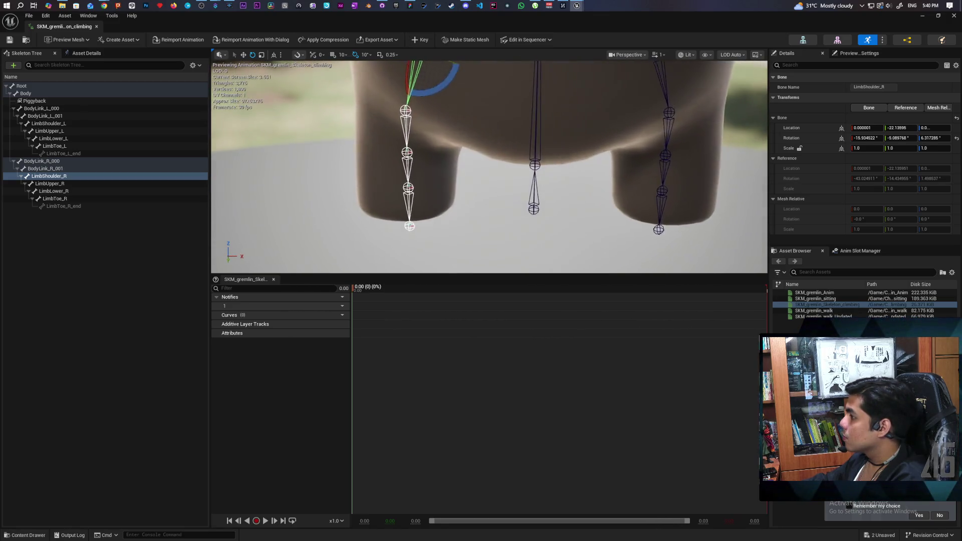
scroll(489, 165, down, 2)
scroll(489, 166, down, 1)
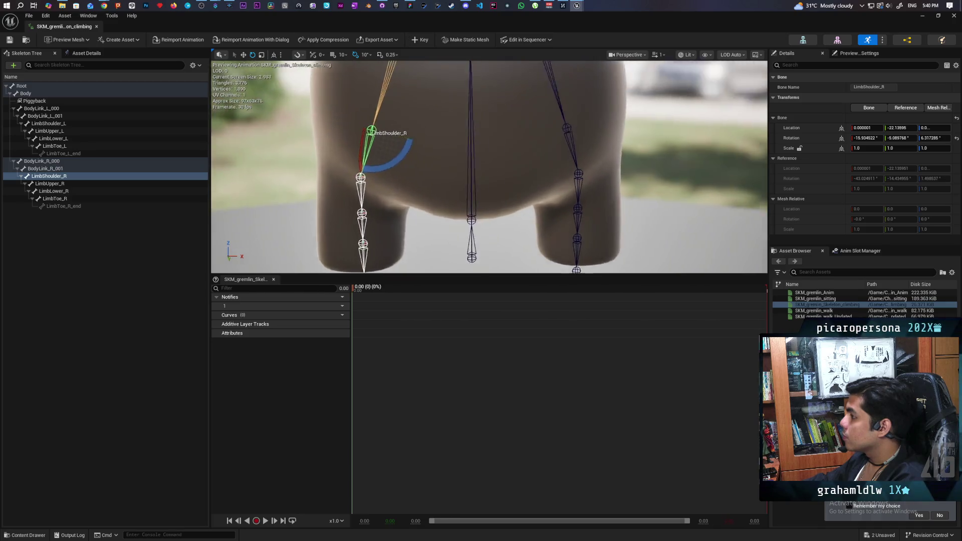
drag(489, 165, 338, 165)
drag(489, 166, 421, 166)
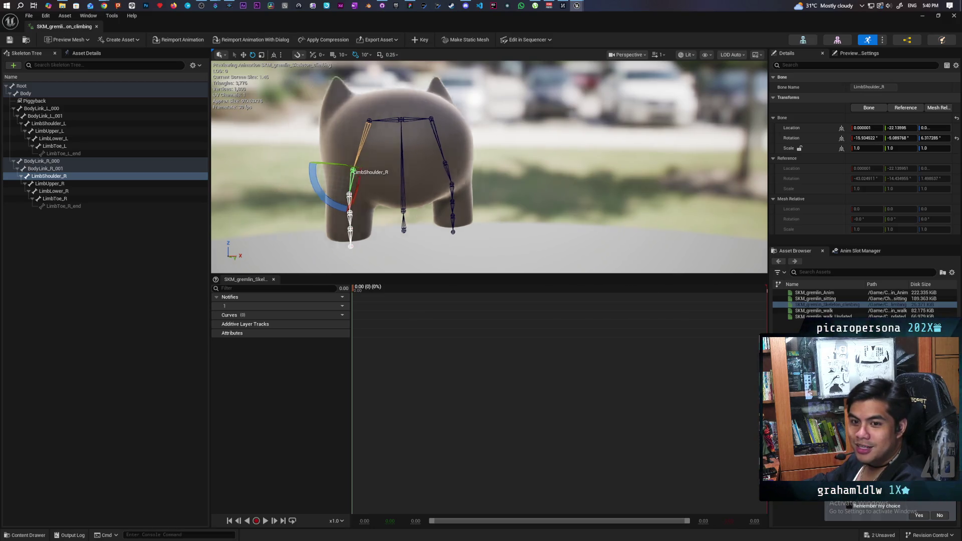
drag(376, 166, 526, 166)
scroll(489, 166, up, 4)
scroll(488, 165, down, 4)
mouse_move(376, 166)
mouse_down()
mouse_move(564, 181)
mouse_move(503, 169)
mouse_up()
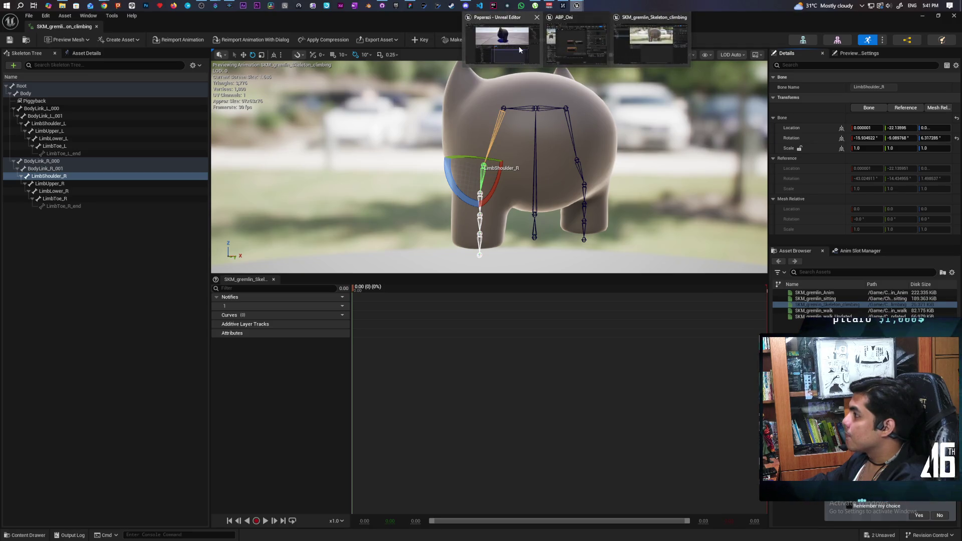
click(926, 17)
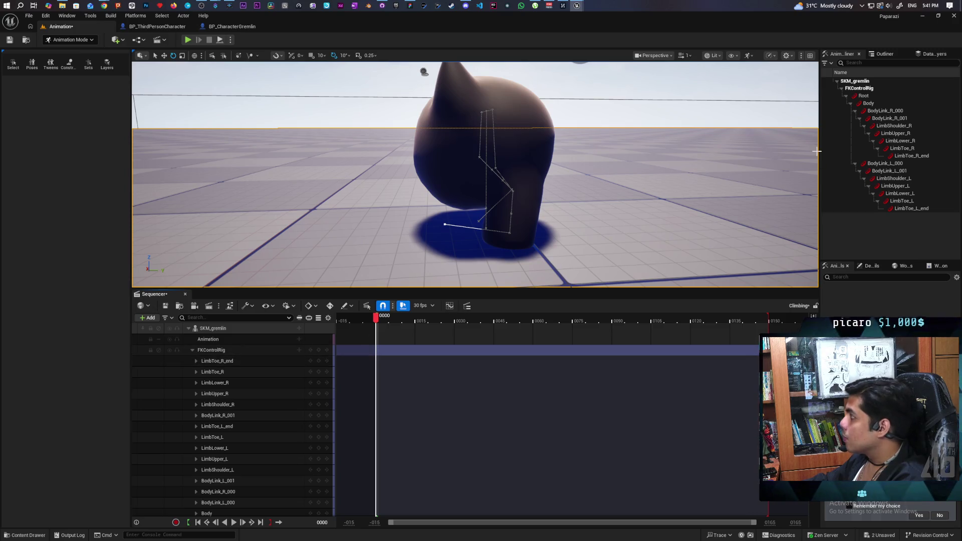
Show the level's actor list and the Floor's details, checking the skeleton reference window in passing.
click(885, 54)
click(868, 169)
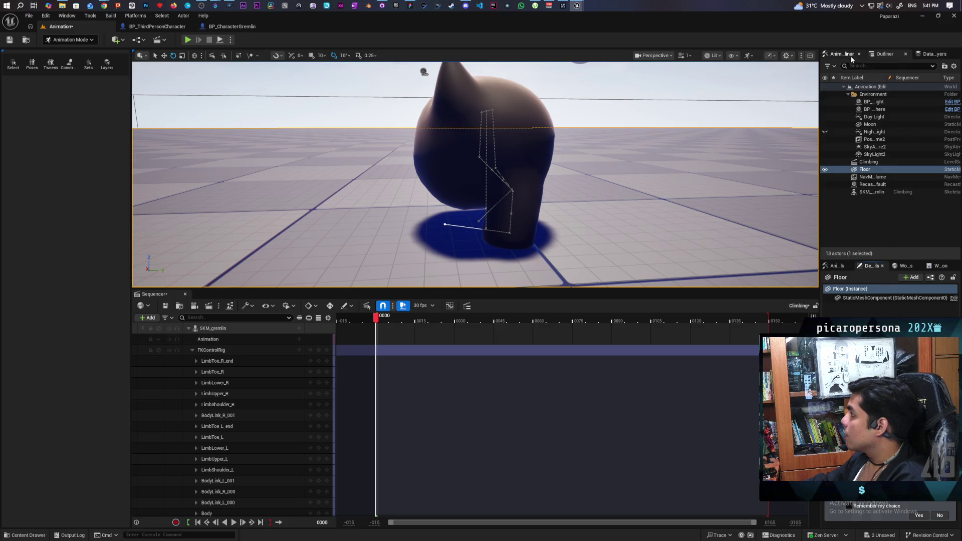
click(835, 266)
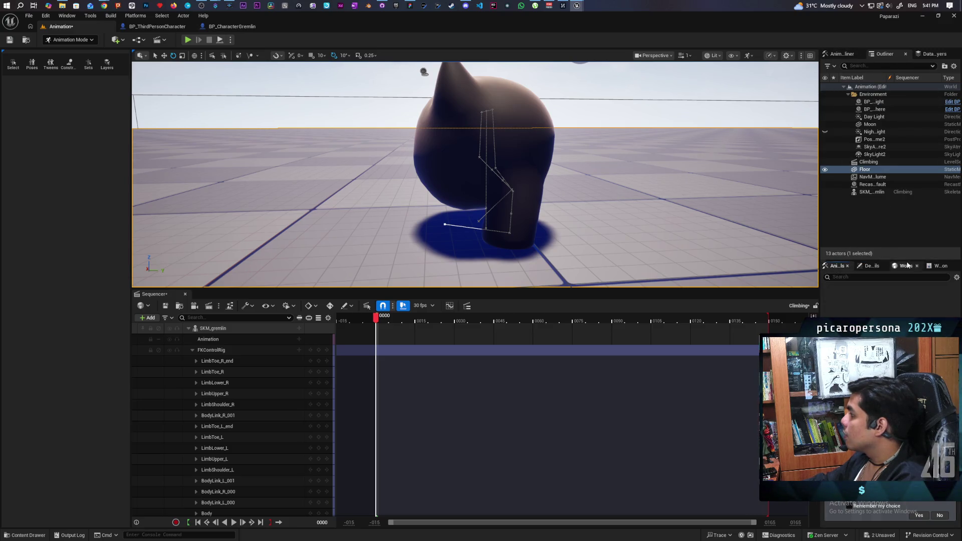
mouse_move(577, 6)
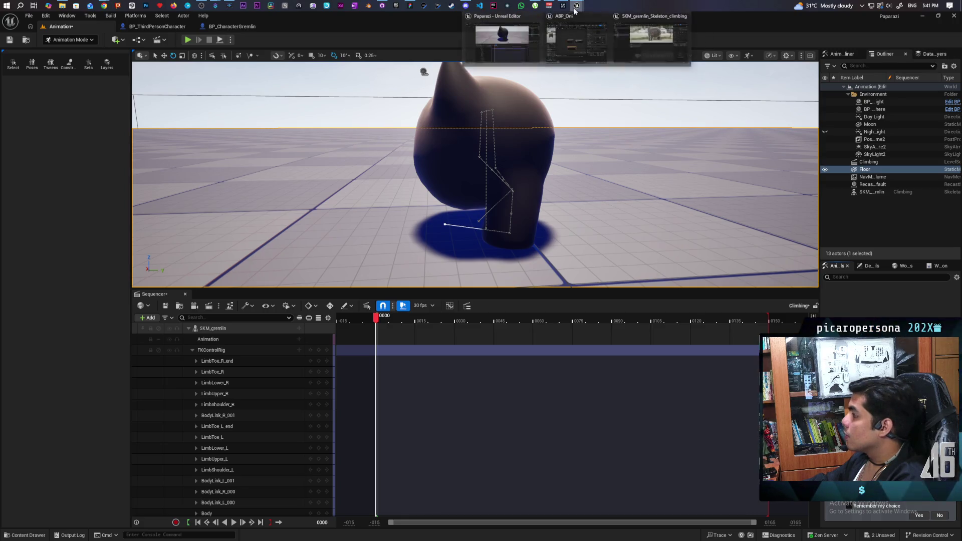
click(651, 36)
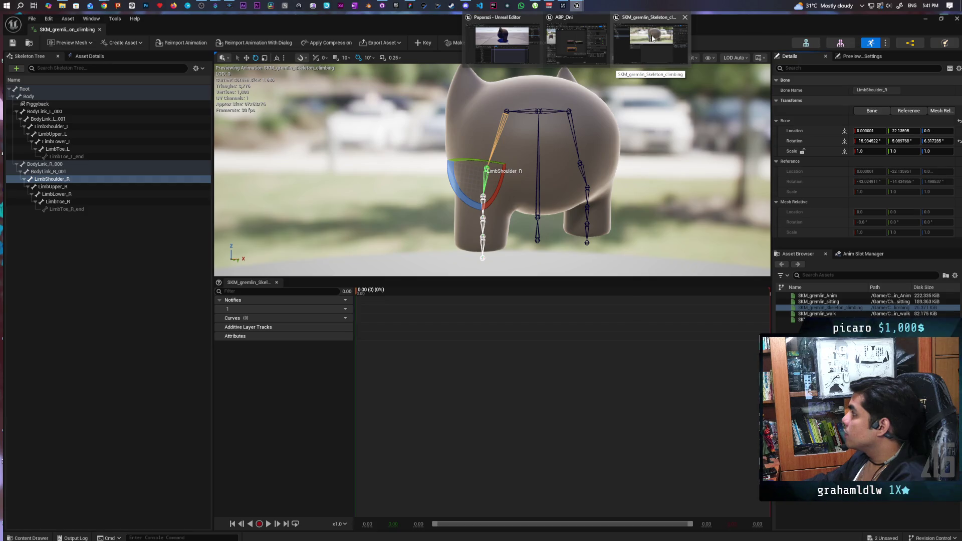
click(502, 36)
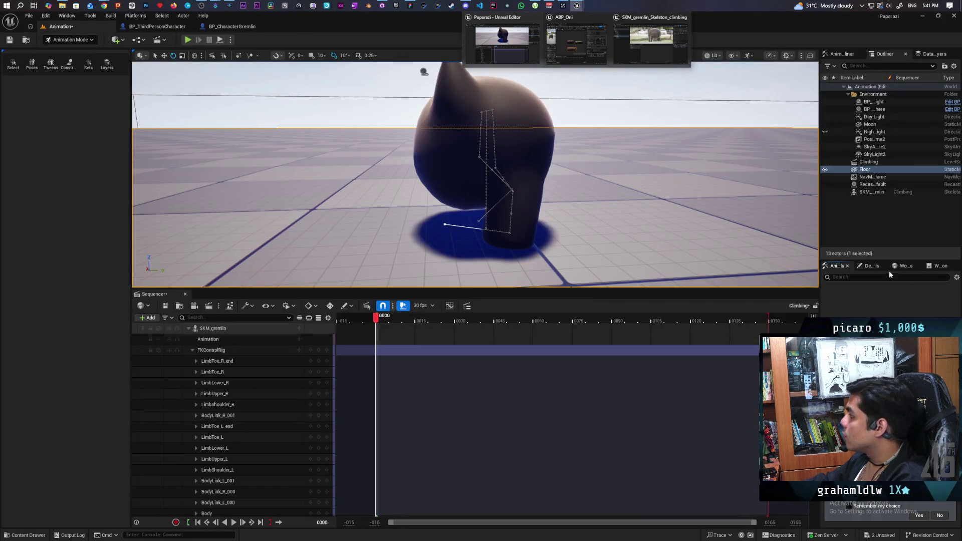
click(868, 266)
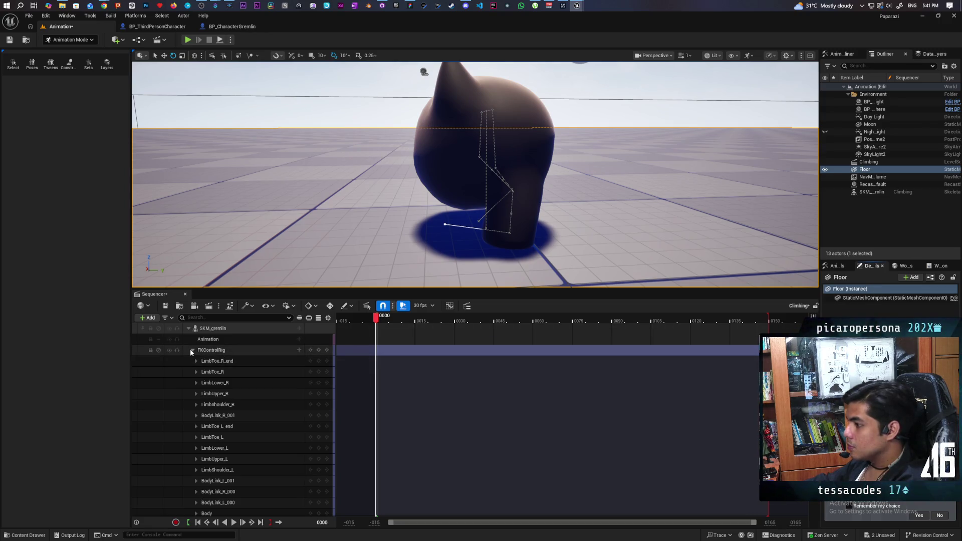
Select the SKM_gremlin character in the viewport after picking the LimbToe_R_end track.
click(210, 361)
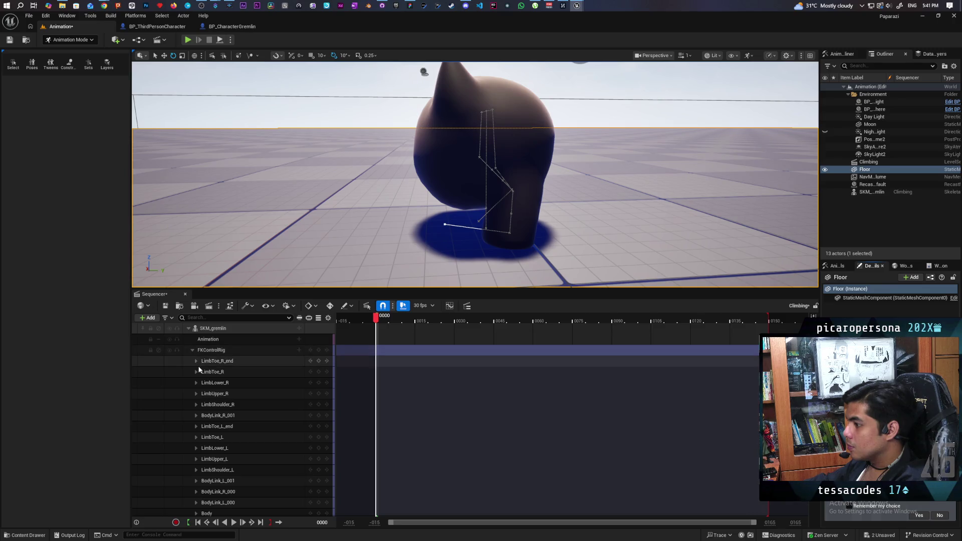
drag(590, 198, 527, 211)
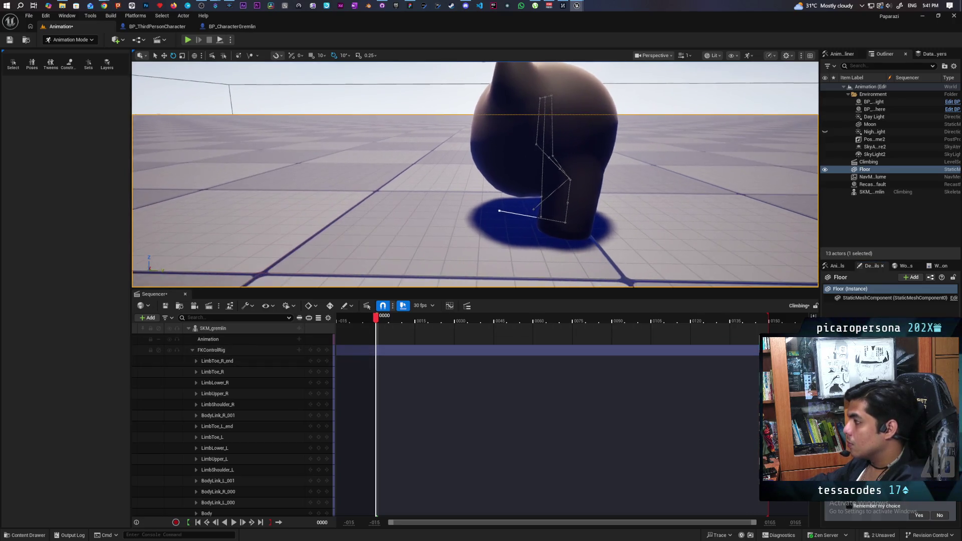
click(585, 202)
Select the gremlin's right shoulder FK control and expand its LimbShoulder_R transform channels.
drag(584, 202, 452, 188)
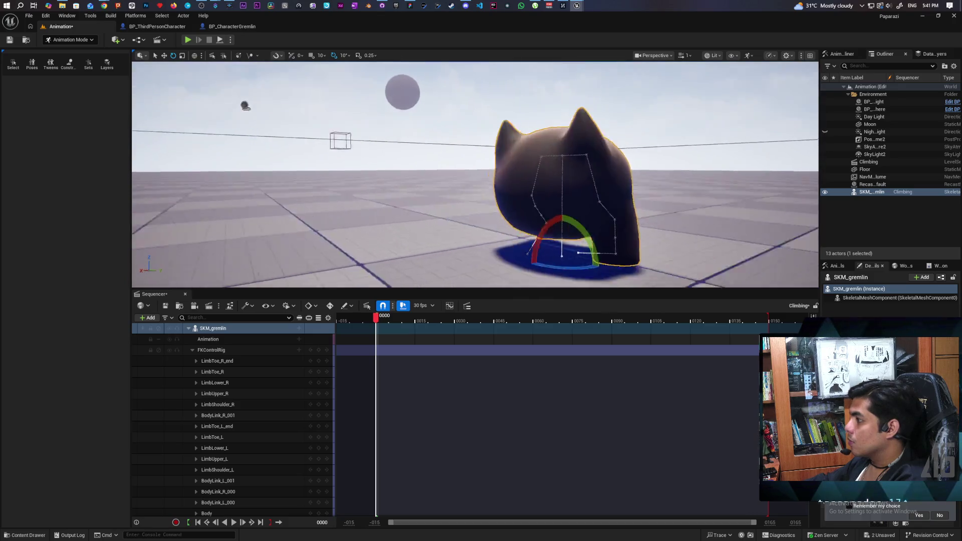
drag(586, 203, 452, 188)
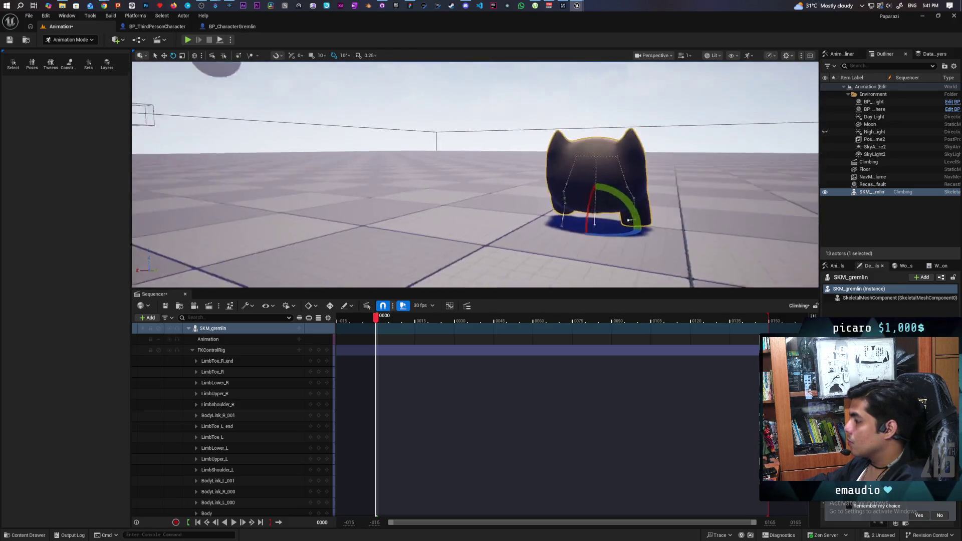
scroll(451, 189, up, 5)
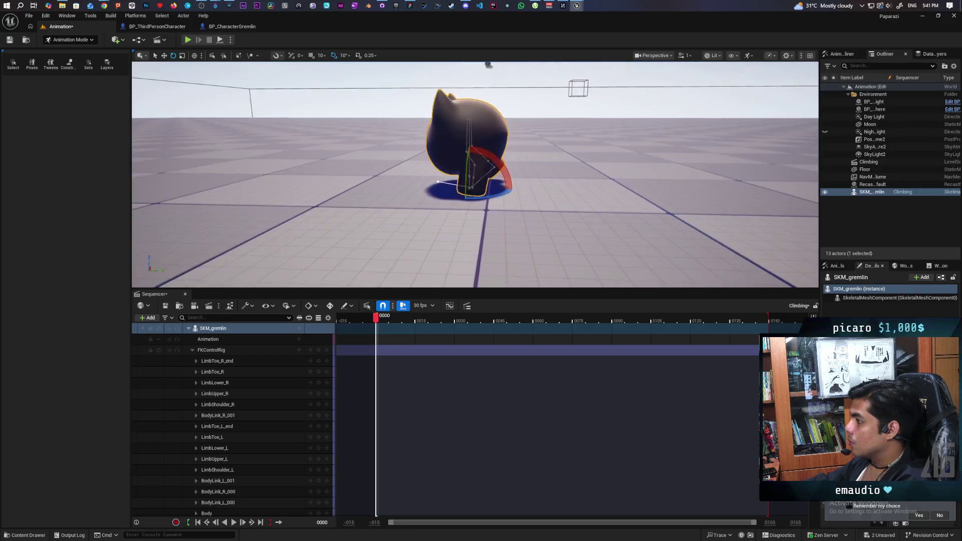
scroll(526, 155, up, 1)
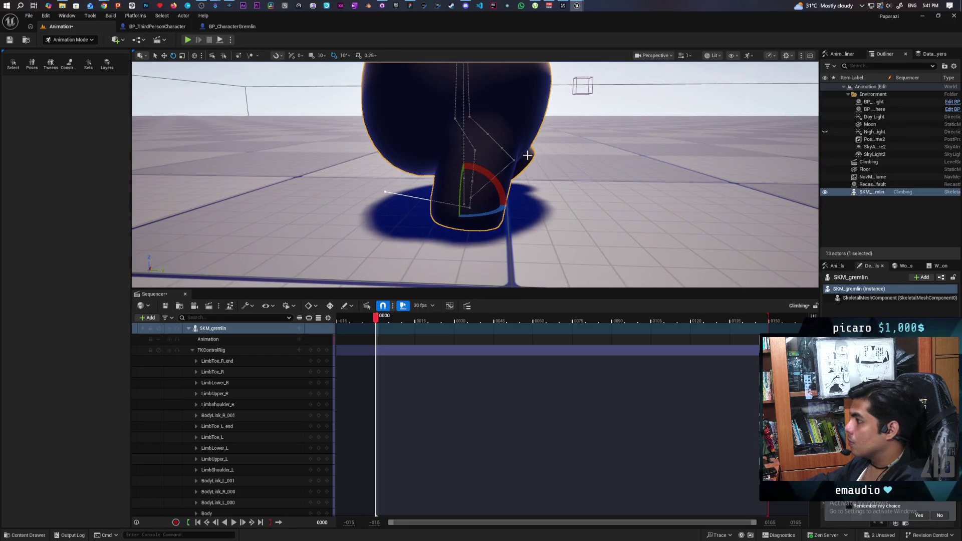
click(467, 136)
click(476, 138)
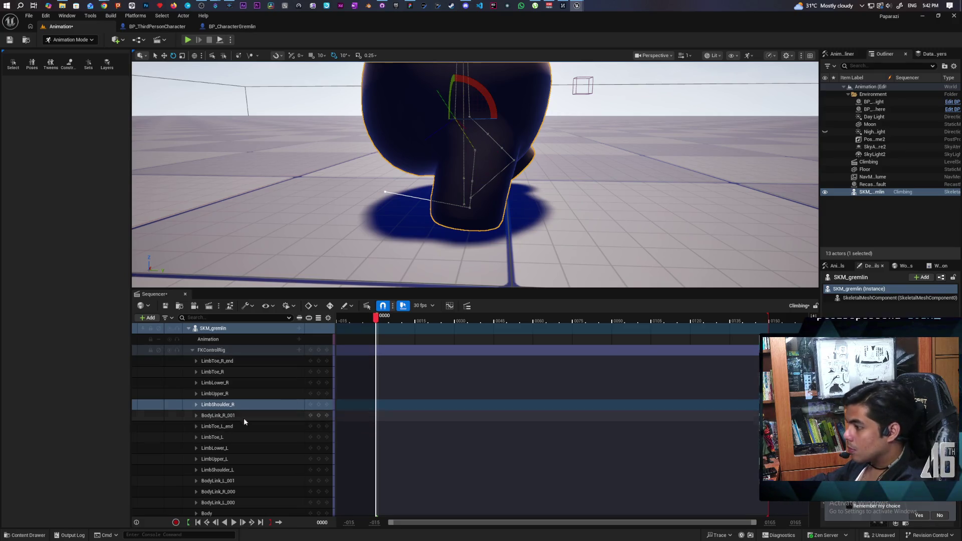
click(197, 405)
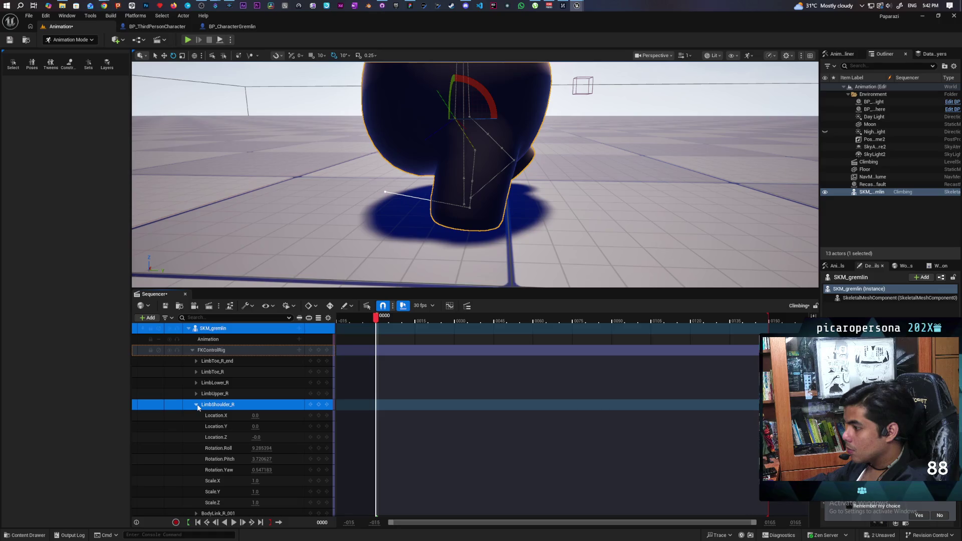
Select only the LimbShoulder_R Rotation.Roll channel and restore the editor window down.
shift+click(217, 449)
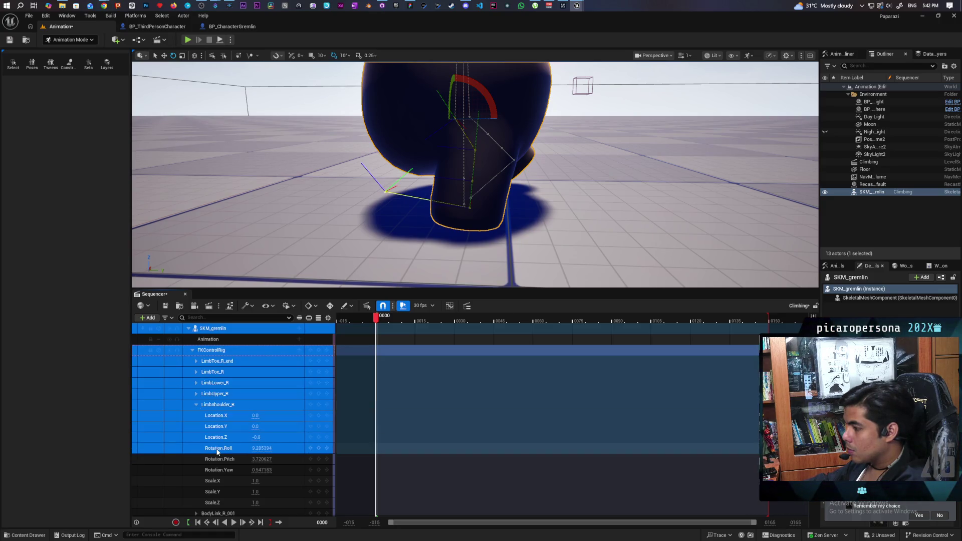
click(217, 449)
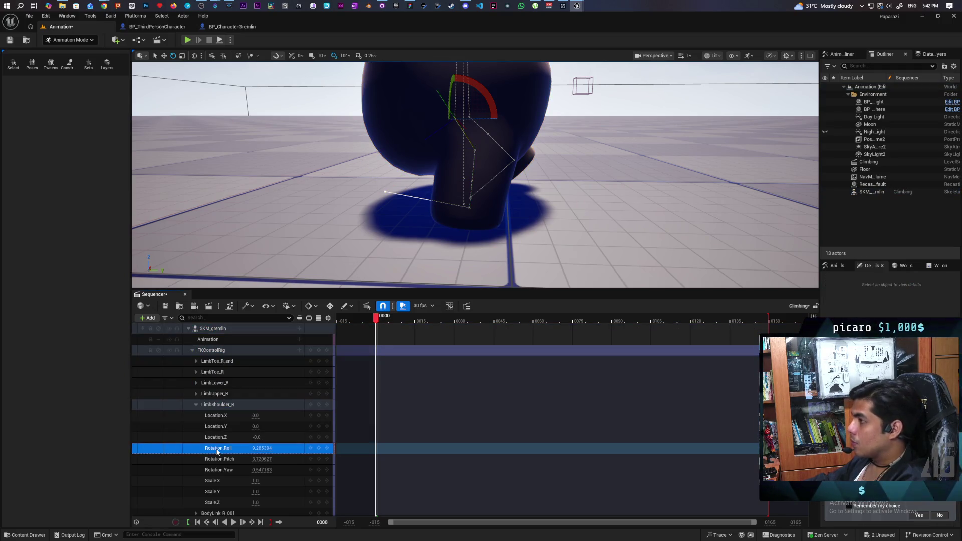
click(577, 6)
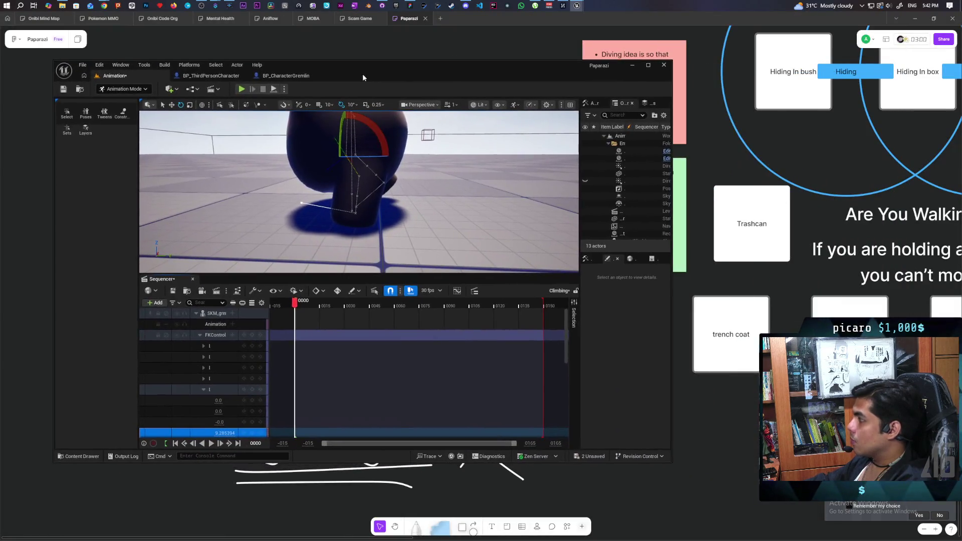
Arrange the climbing skeleton reference window and the level editor side by side without overlap.
click(645, 44)
mouse_move(606, 54)
mouse_down()
mouse_move(688, 61)
mouse_move(695, 78)
mouse_up()
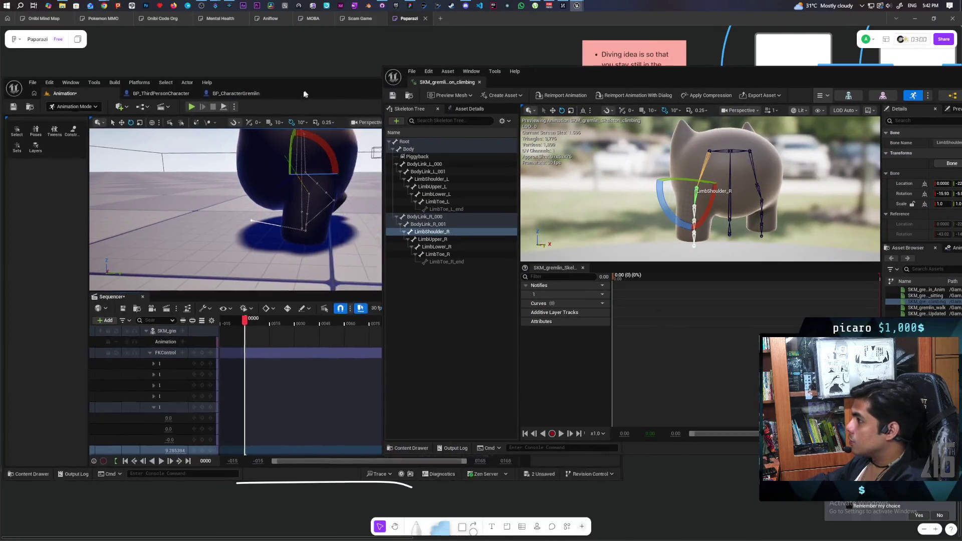
drag(330, 67, 299, 83)
drag(631, 73, 566, 72)
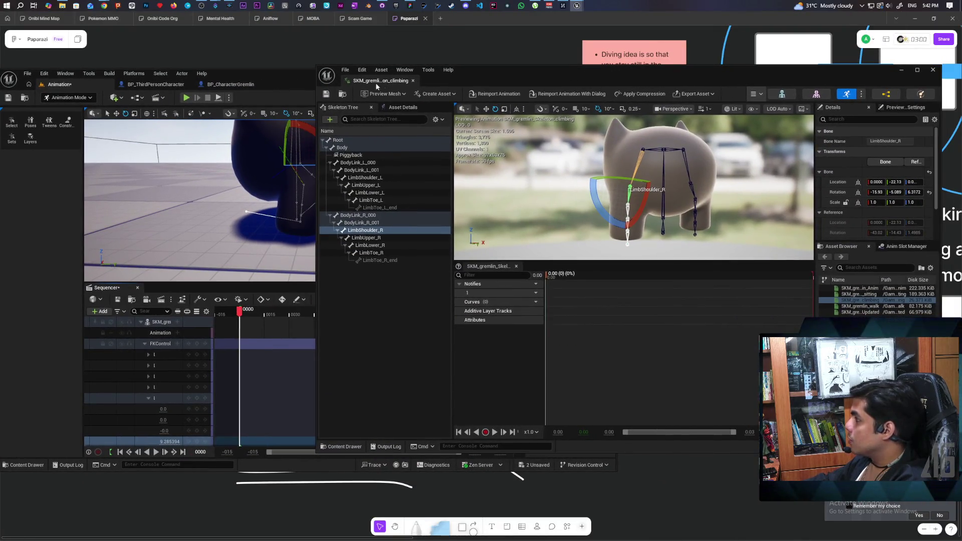
mouse_move(294, 82)
mouse_down()
mouse_move(436, 83)
mouse_move(319, 70)
mouse_move(270, 80)
mouse_up()
mouse_move(526, 76)
mouse_down()
mouse_move(586, 61)
mouse_move(545, 34)
mouse_up()
mouse_move(307, 89)
mouse_down()
mouse_move(278, 96)
mouse_move(289, 91)
mouse_up()
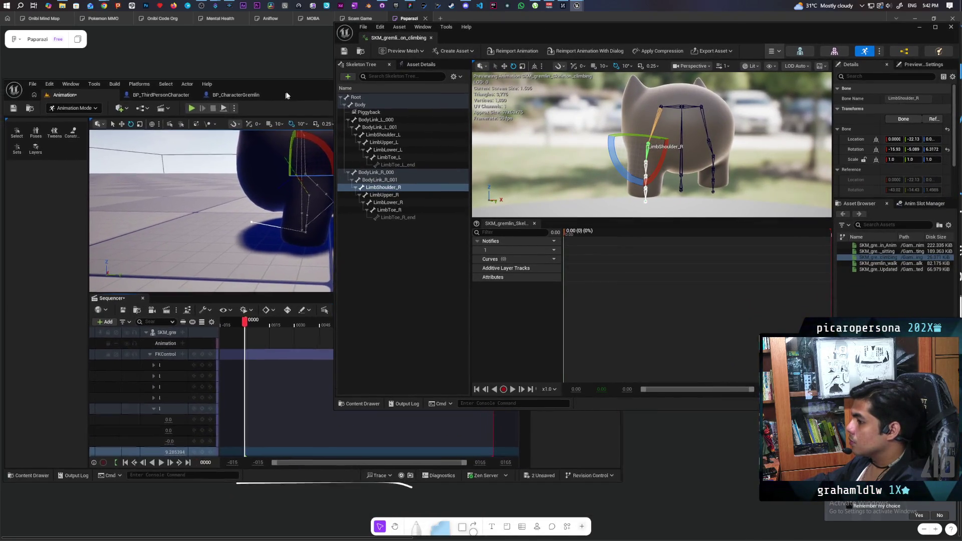
scroll(173, 360, down, 3)
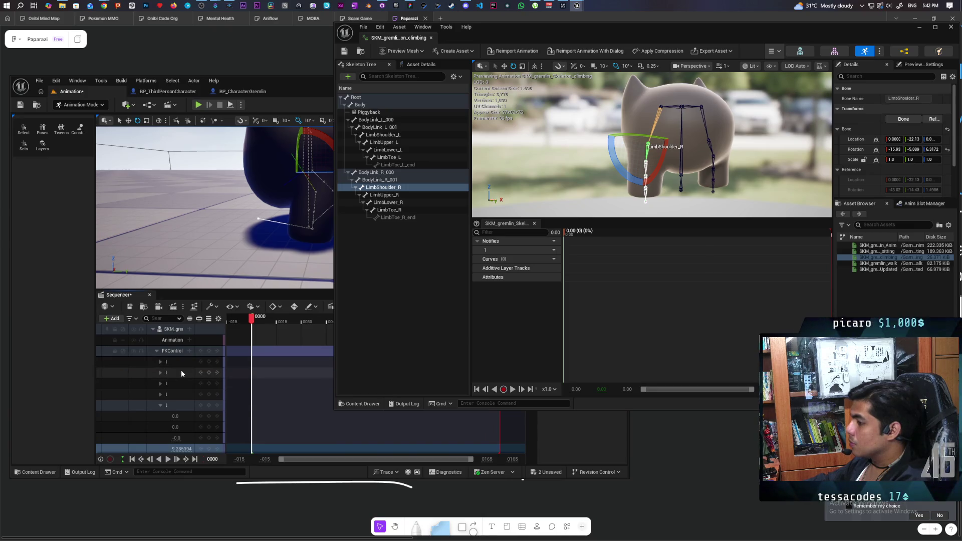
scroll(181, 370, down, 3)
scroll(182, 370, up, 2)
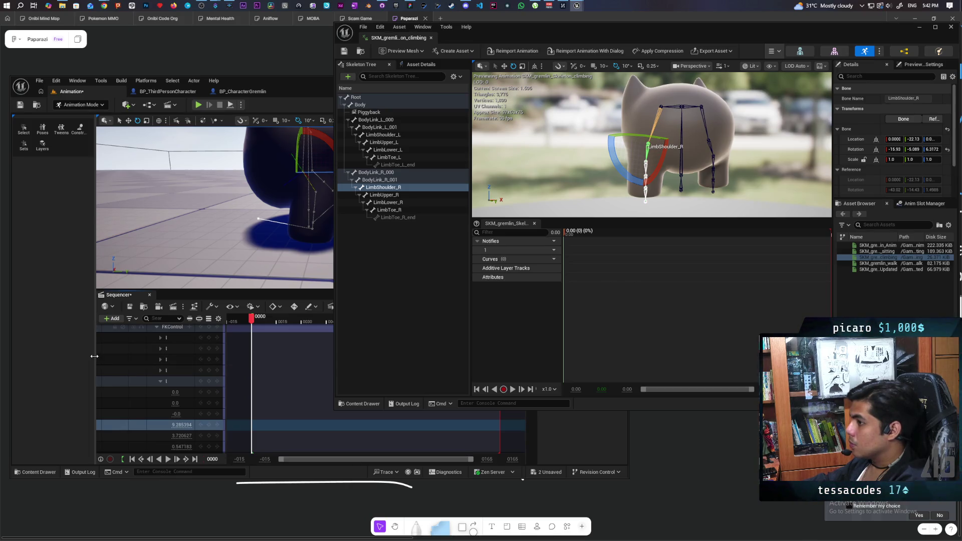
mouse_move(94, 356)
mouse_down()
mouse_move(108, 361)
mouse_move(39, 361)
mouse_move(47, 362)
mouse_up()
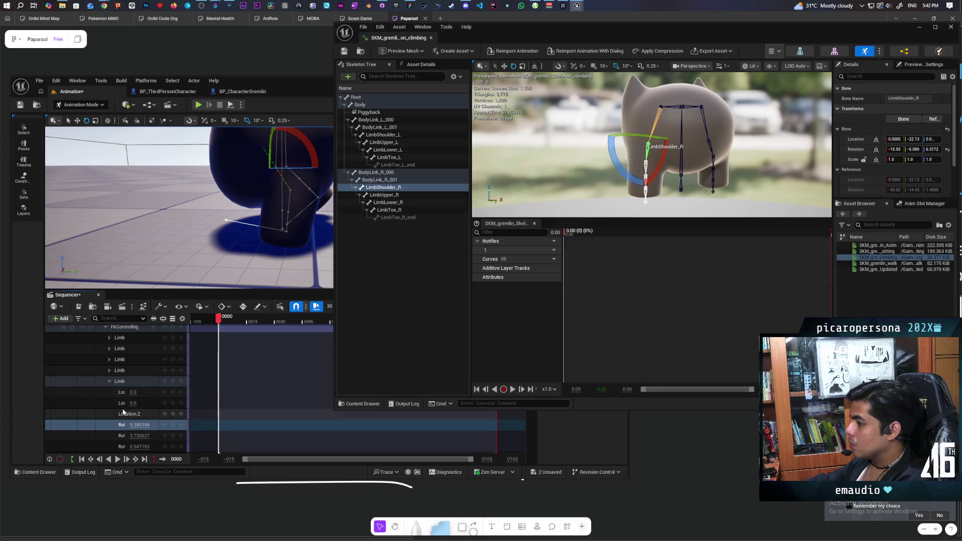
scroll(148, 406, down, 2)
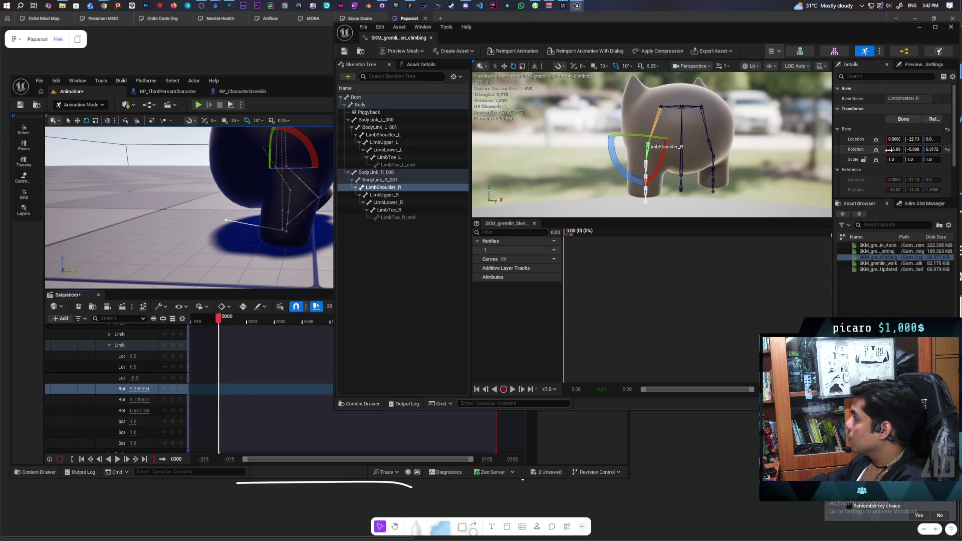
Set LimbShoulder_R rotation to -15.934522, -5.089768, 6.317285 from the reference shoulder values.
double_click(151, 388)
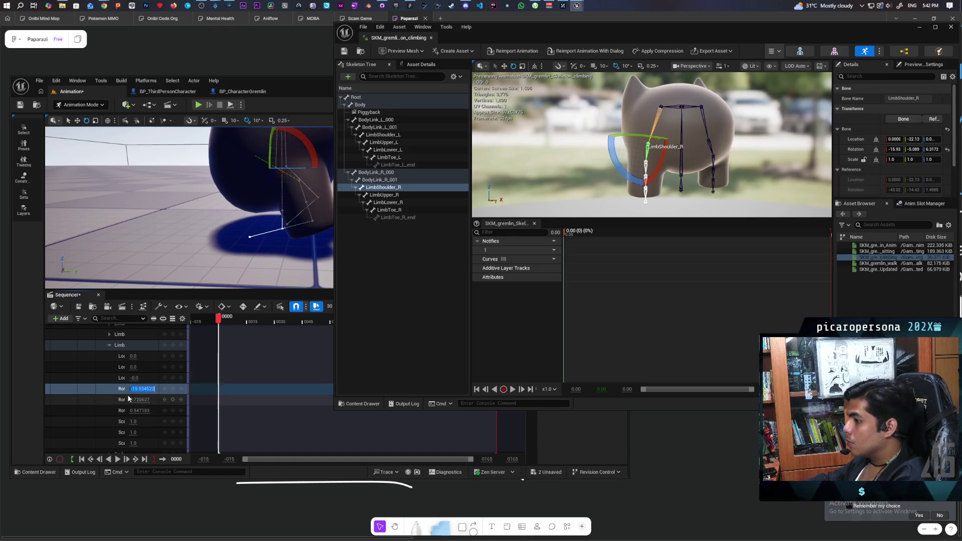
click(912, 148)
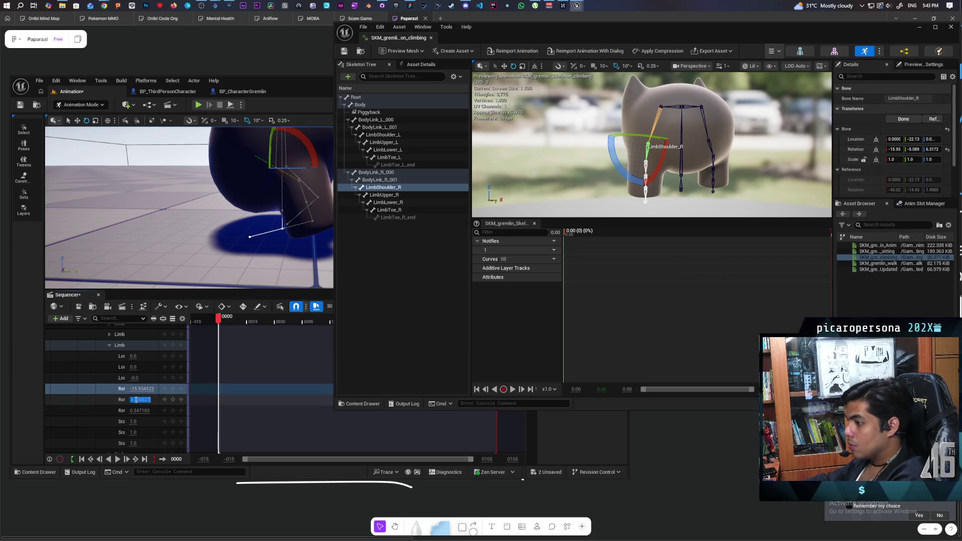
click(938, 150)
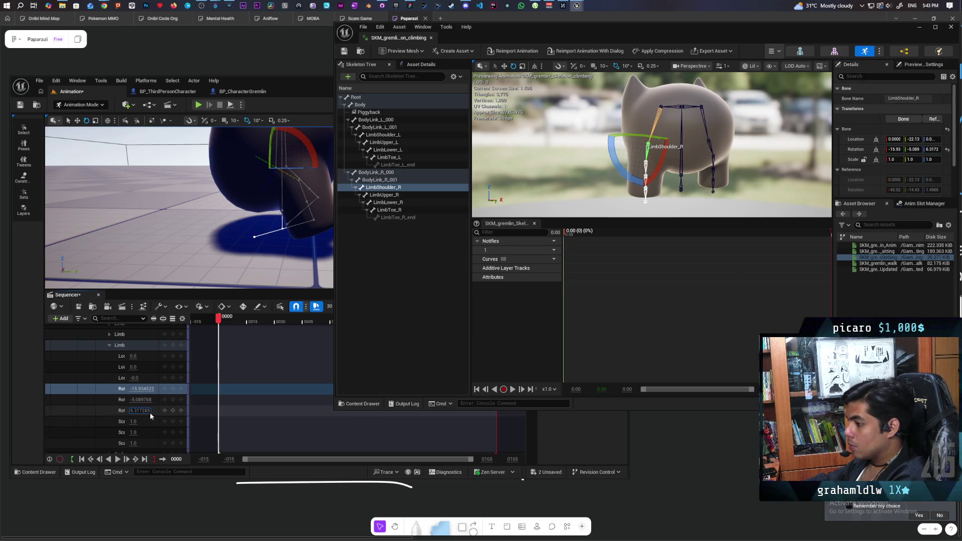
double_click(140, 411)
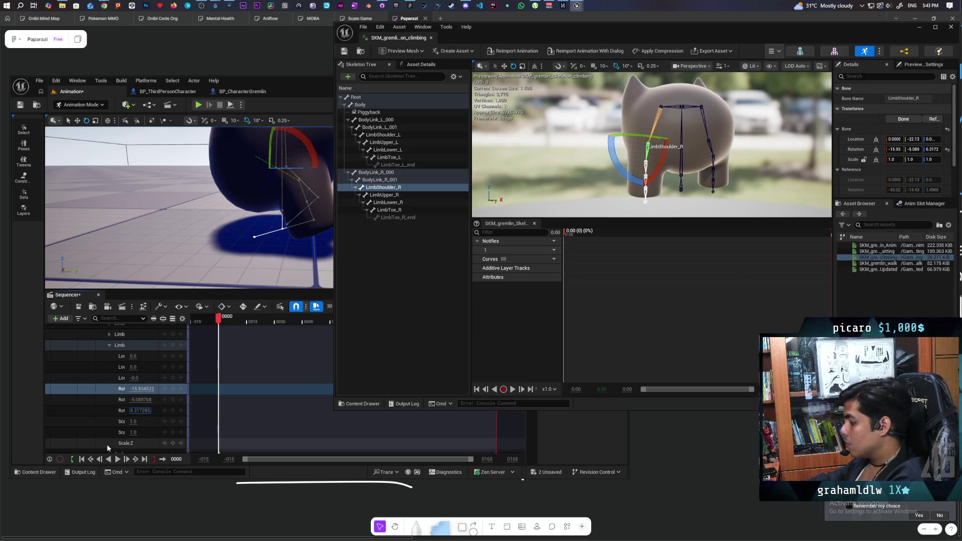
click(104, 412)
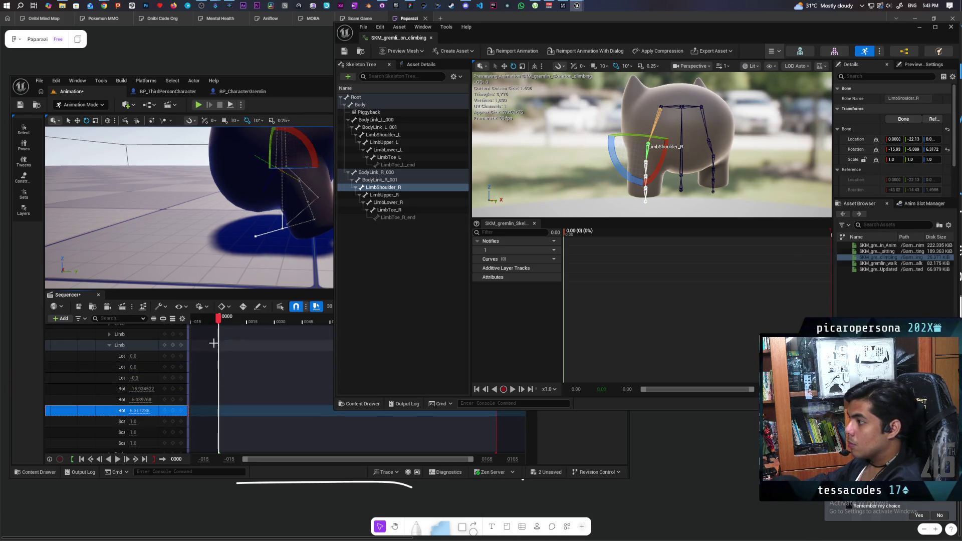
drag(262, 279, 268, 239)
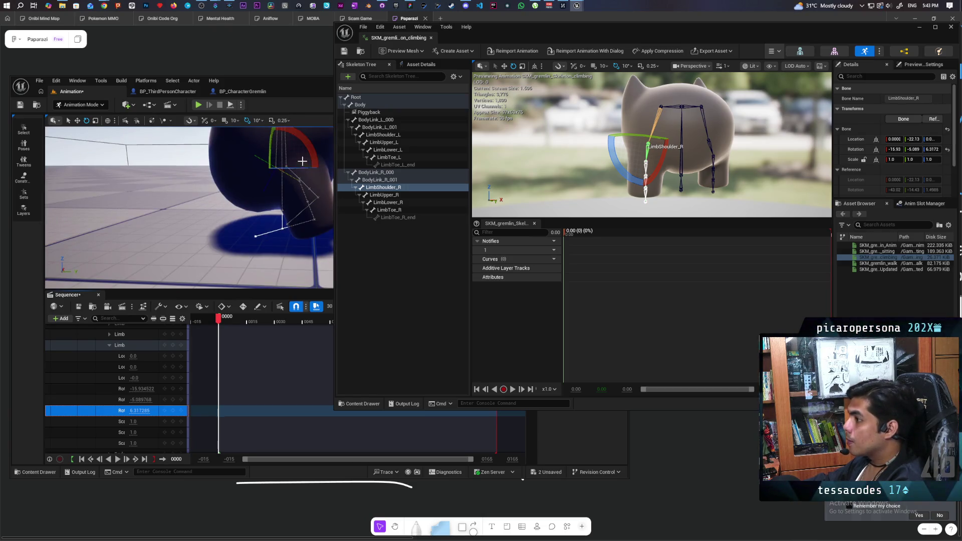
click(302, 194)
drag(256, 218, 249, 226)
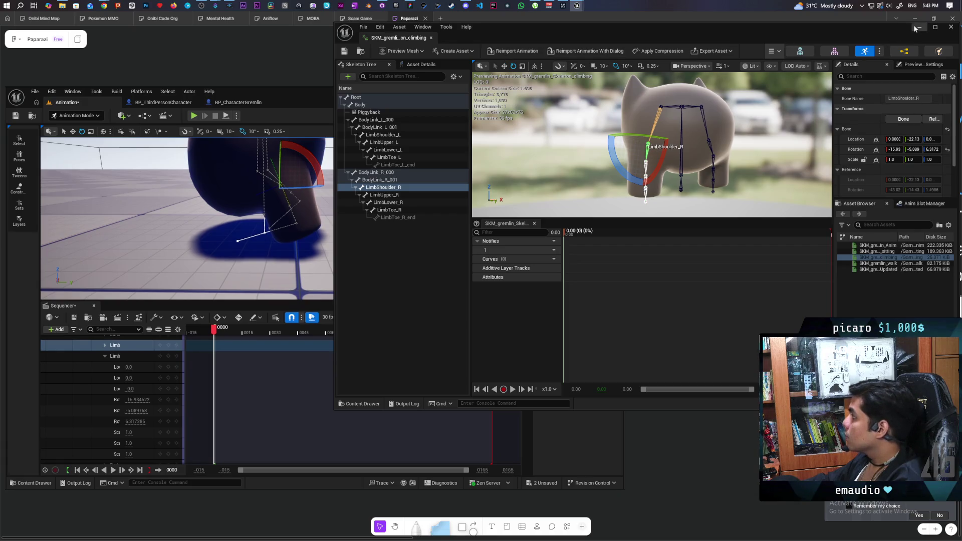
click(913, 27)
mouse_move(255, 218)
mouse_down()
mouse_move(301, 225)
mouse_move(226, 241)
mouse_up()
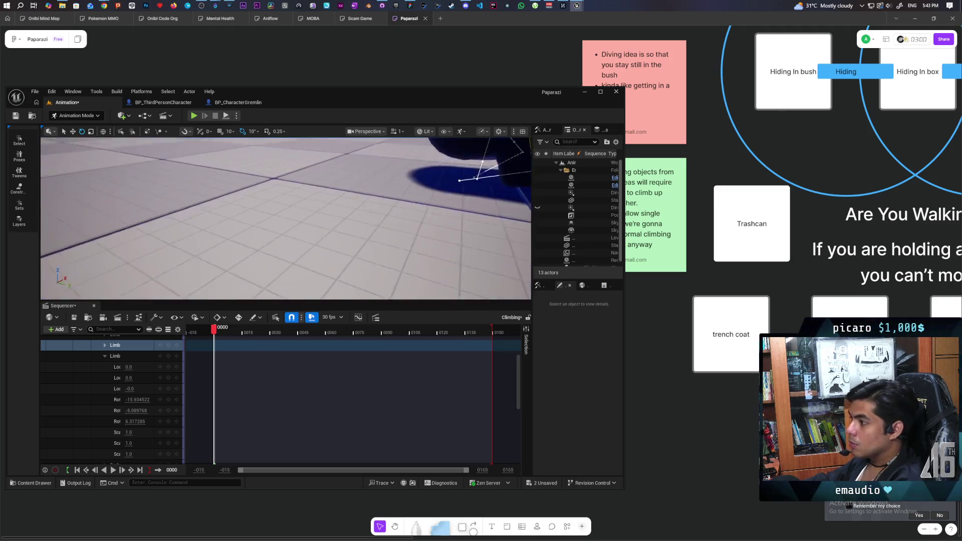
drag(451, 188, 393, 183)
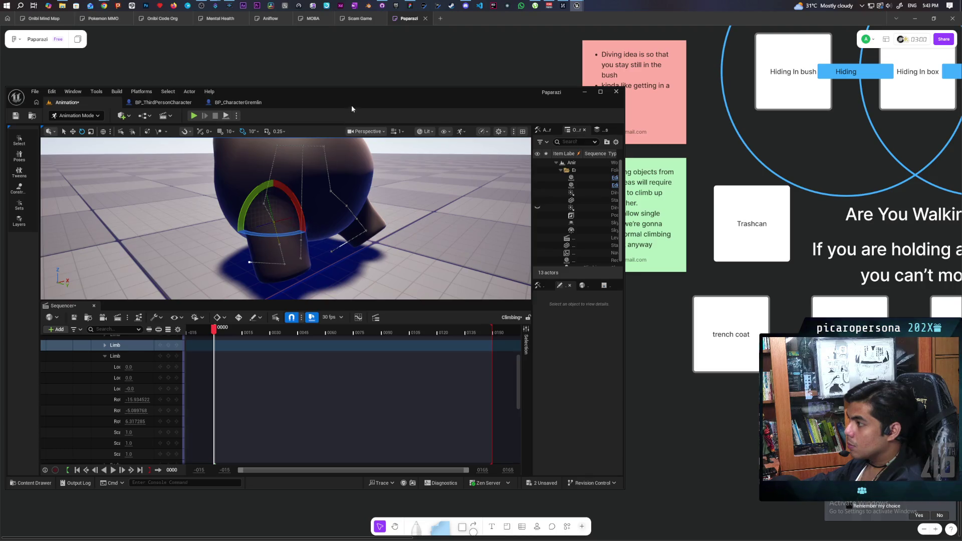
drag(352, 104, 456, 94)
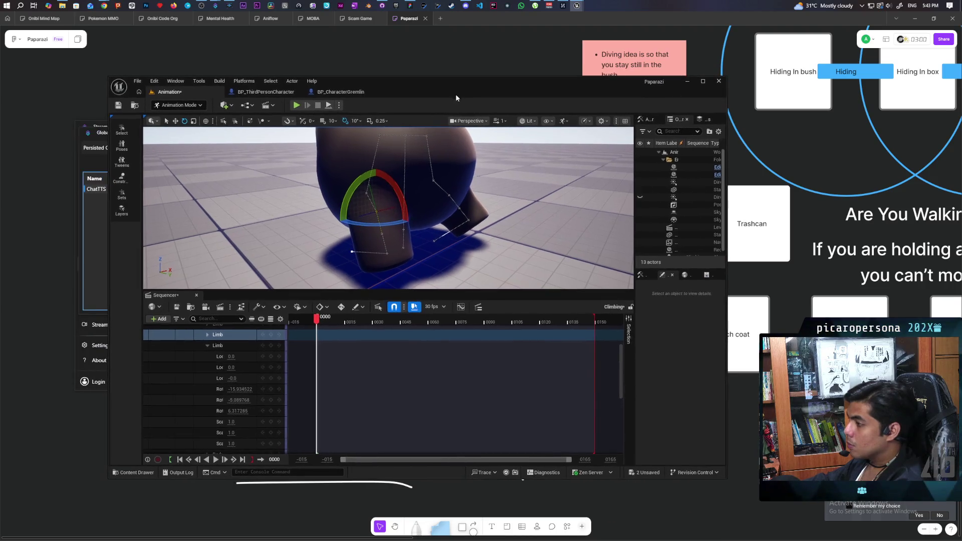
click(373, 198)
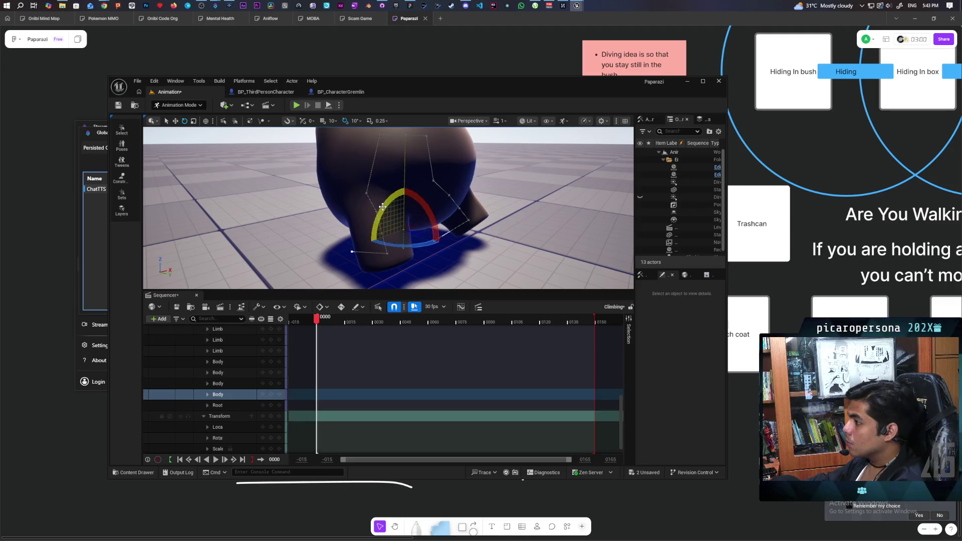
click(373, 205)
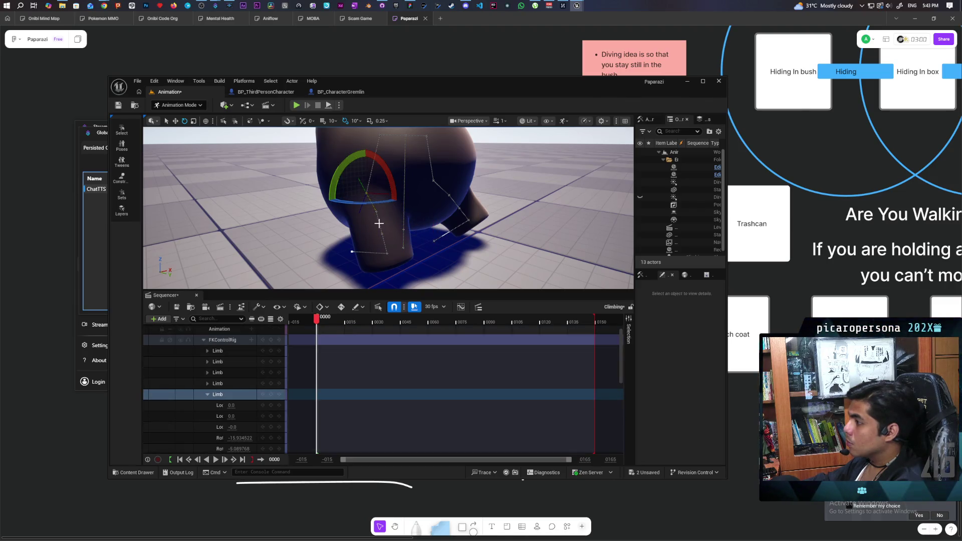
mouse_move(379, 224)
alt+mouse_down()
mouse_move(358, 136)
mouse_move(407, 211)
mouse_move(376, 196)
alt+mouse_up()
scroll(391, 195, up, 4)
scroll(406, 211, down, 4)
scroll(376, 196, up, 3)
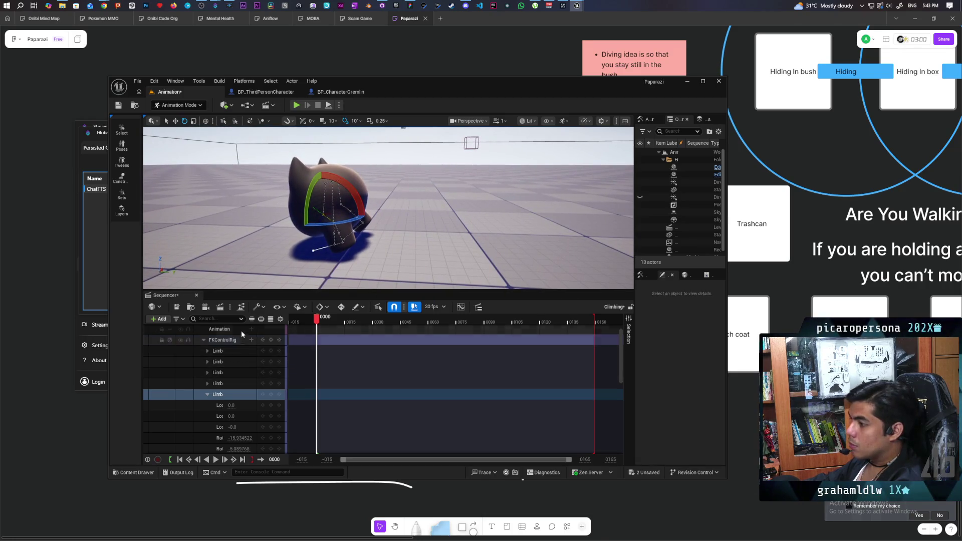
scroll(241, 329, up, 1)
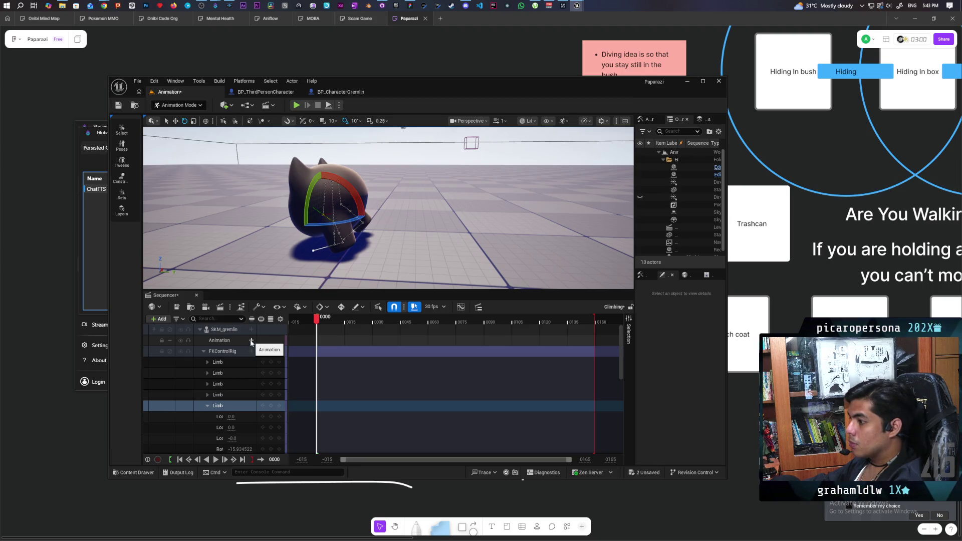
Add SKM_gremlin_Anim to the Animation track, then undo it and the recent control rig edits with Ctrl+Z.
click(251, 341)
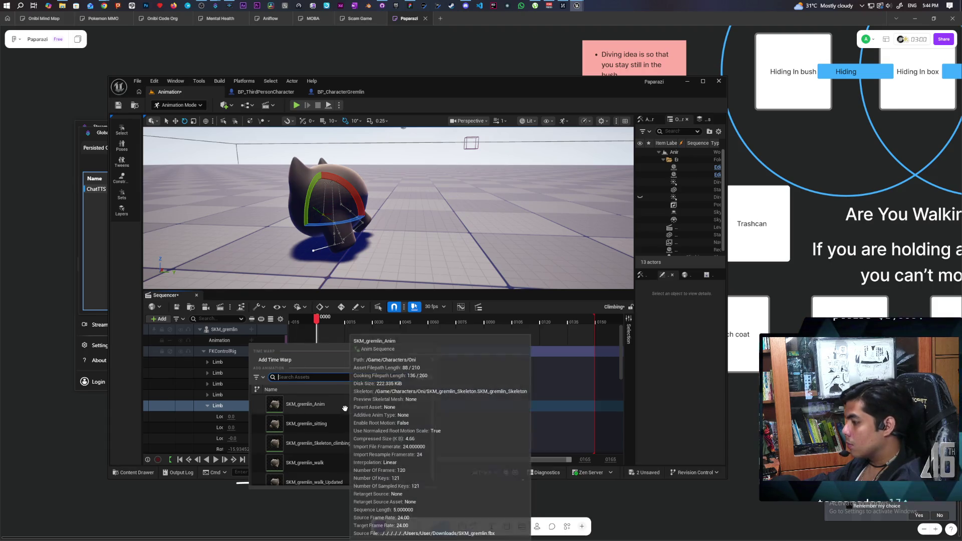
click(316, 404)
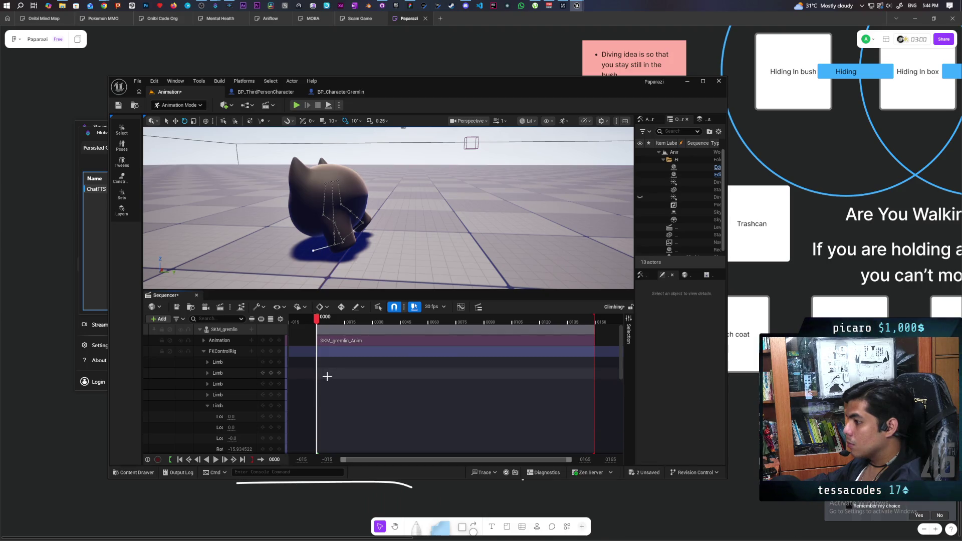
scroll(327, 376, down, 3)
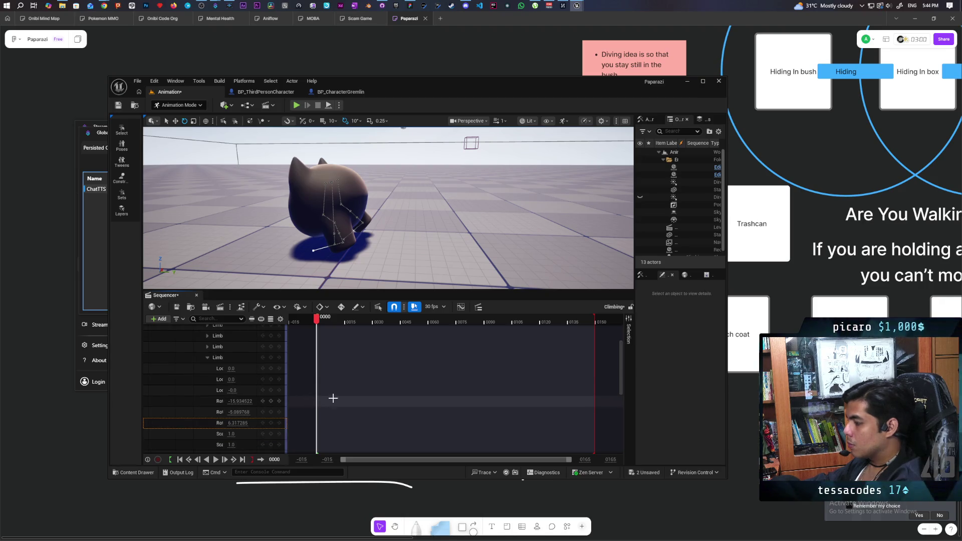
key(ctrl+z)
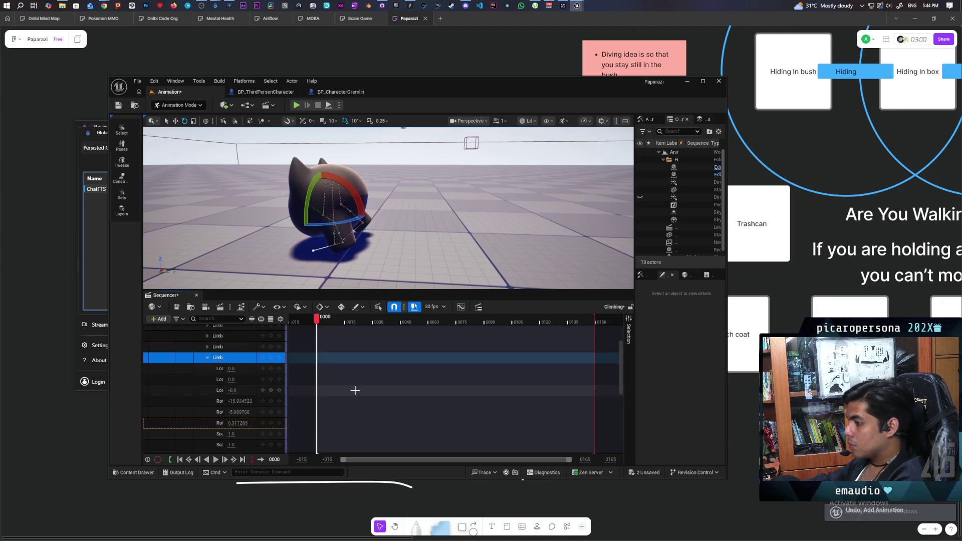
key(ctrl+z)
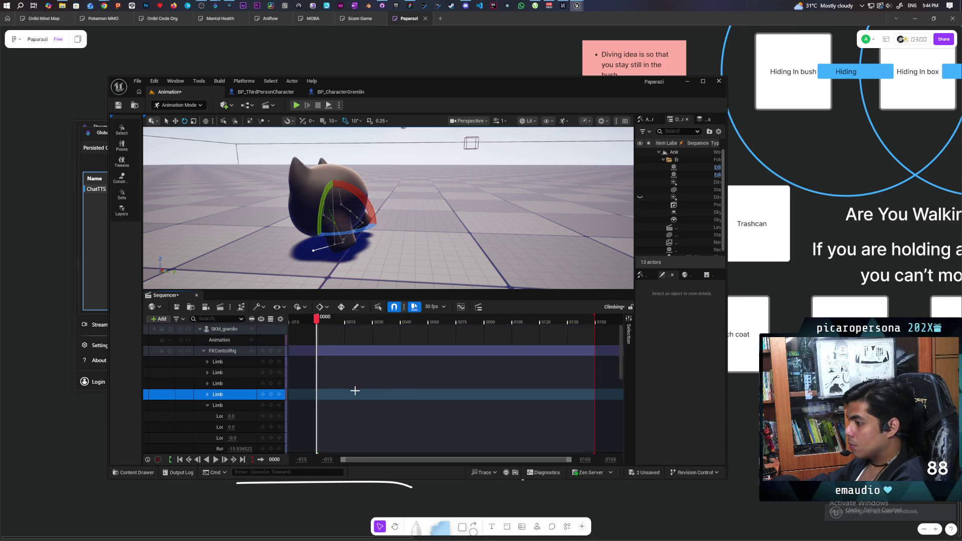
key(ctrl+z)
key(ctrl+z)
key(ctrl+z)
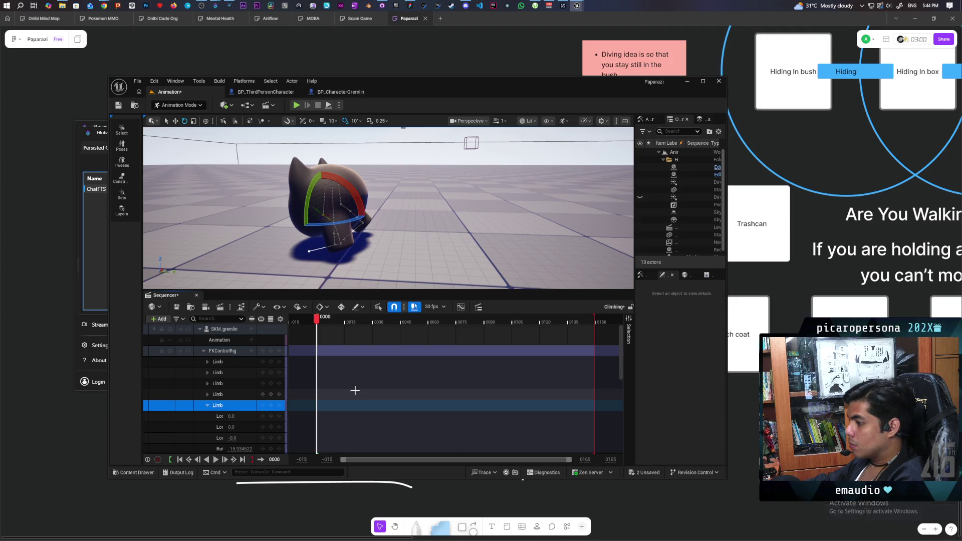
key(ctrl+z)
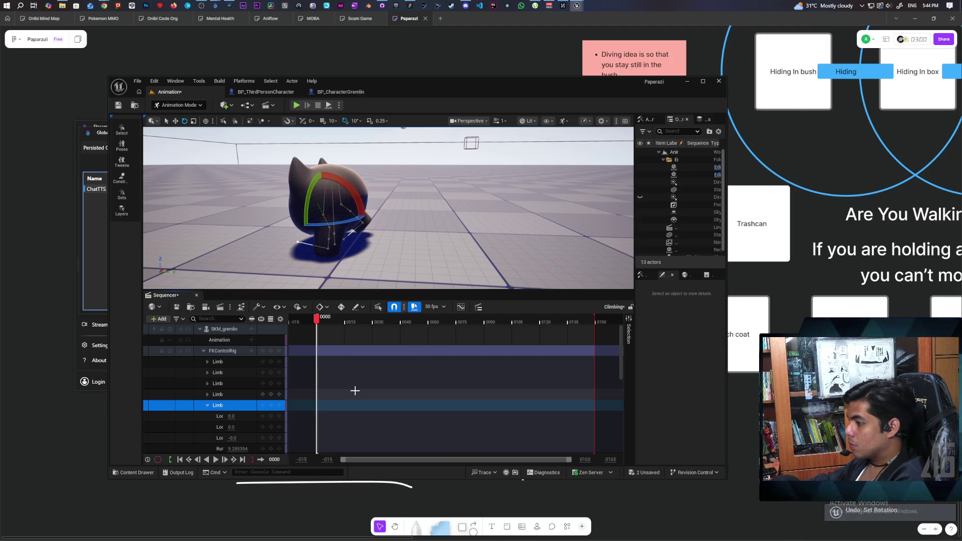
scroll(355, 390, down, 1)
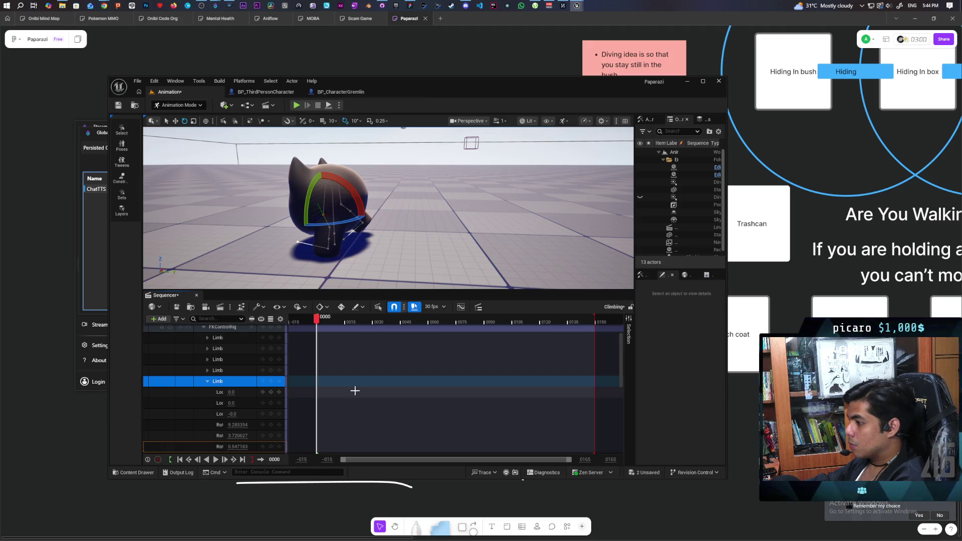
key(ctrl+z)
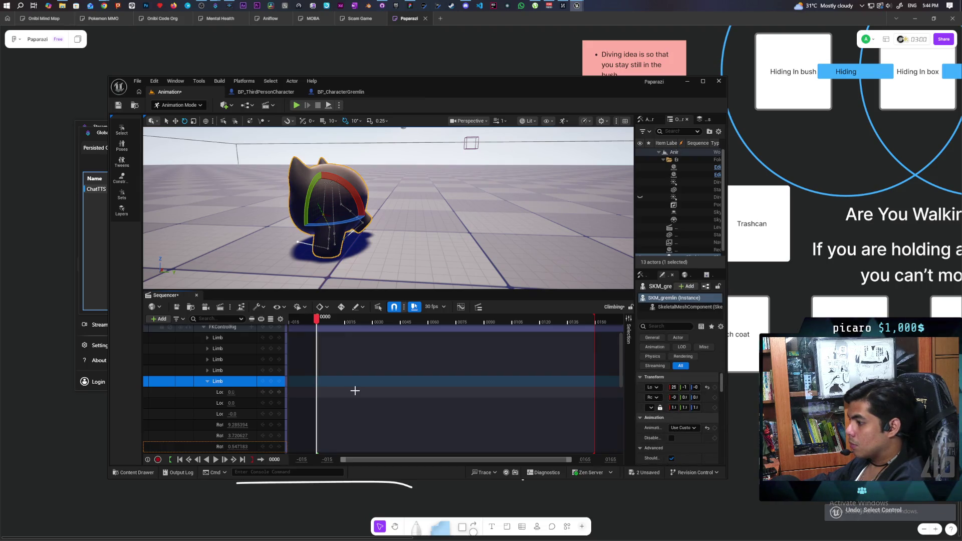
key(ctrl+z)
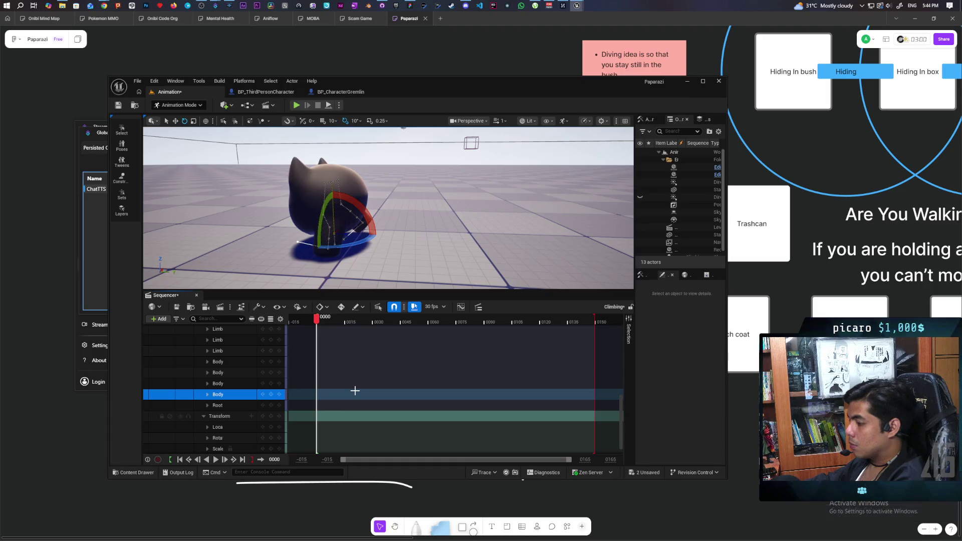
key(ctrl+z)
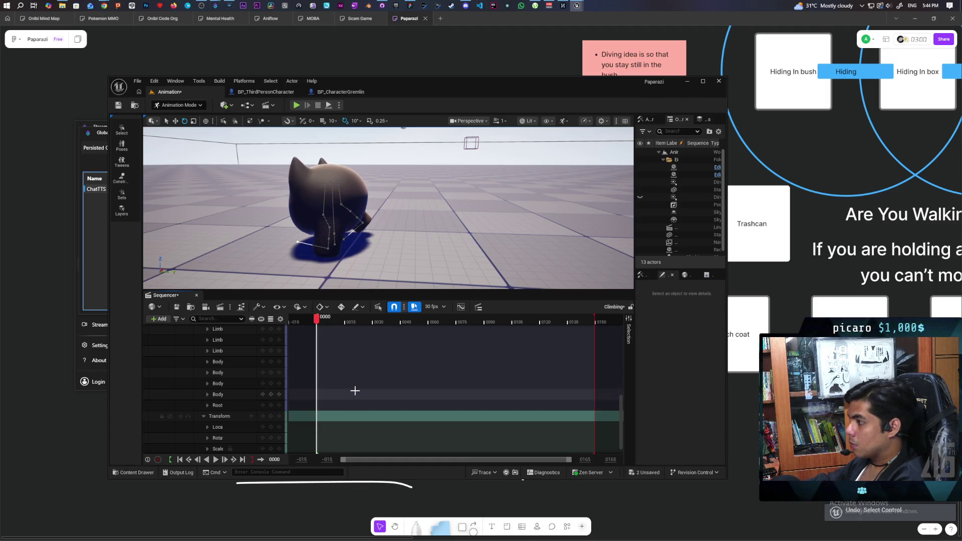
key(ctrl+z)
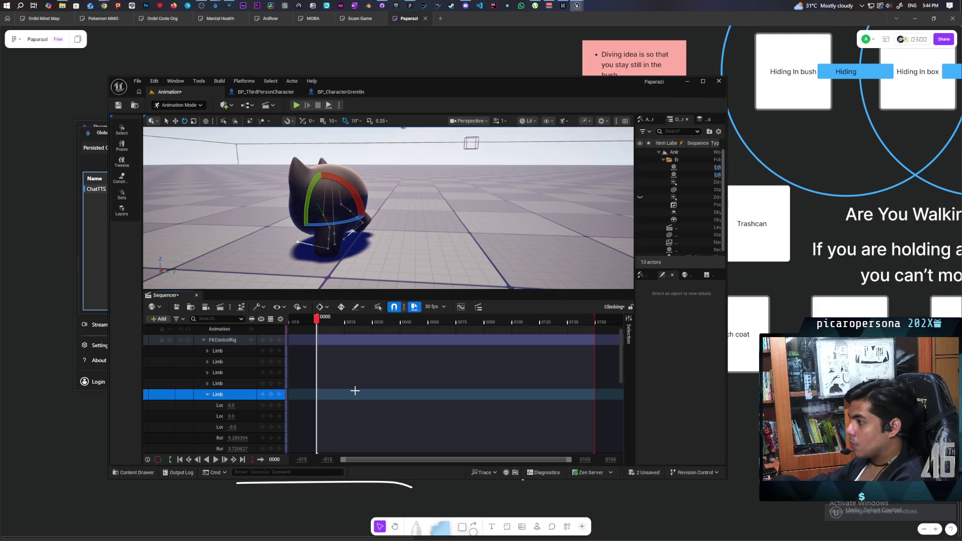
key(ctrl+z)
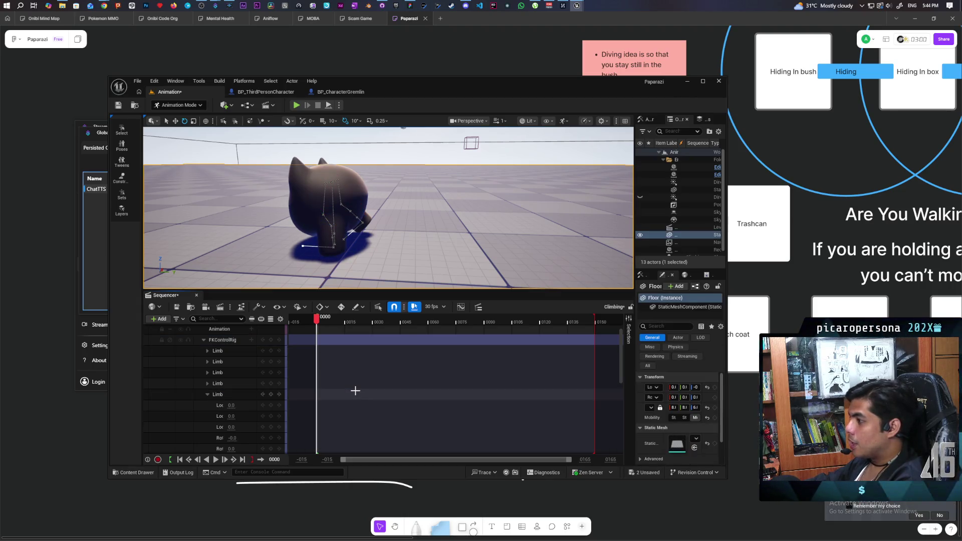
key(ctrl+z)
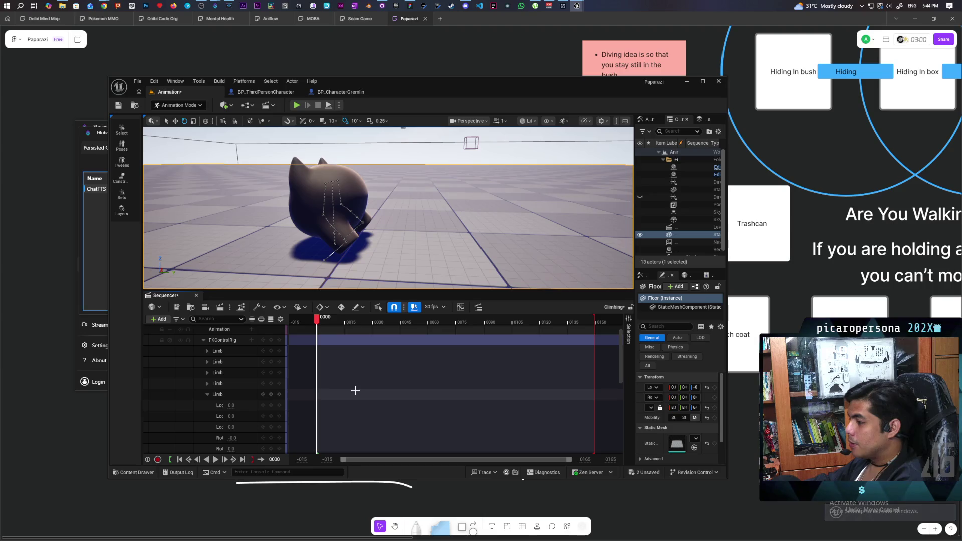
scroll(356, 391, down, 4)
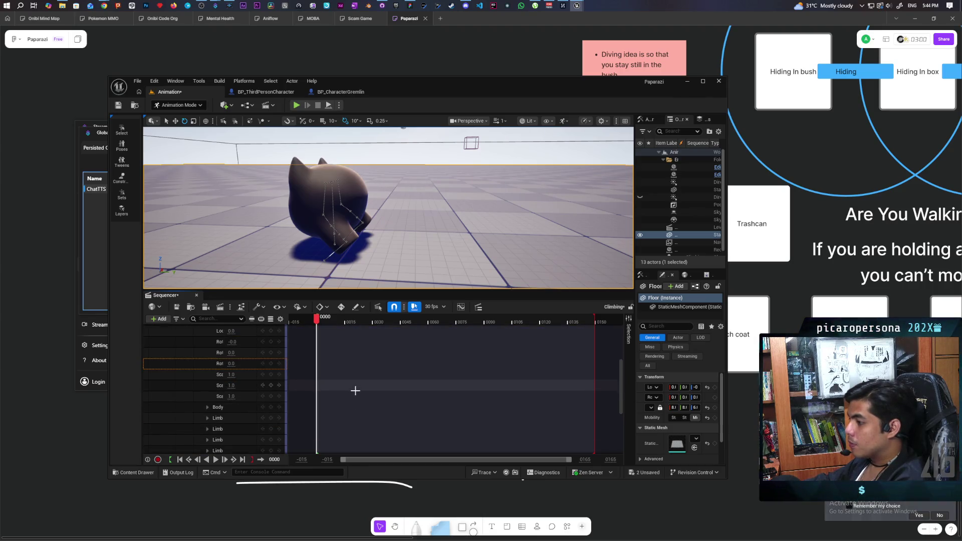
scroll(356, 392, up, 5)
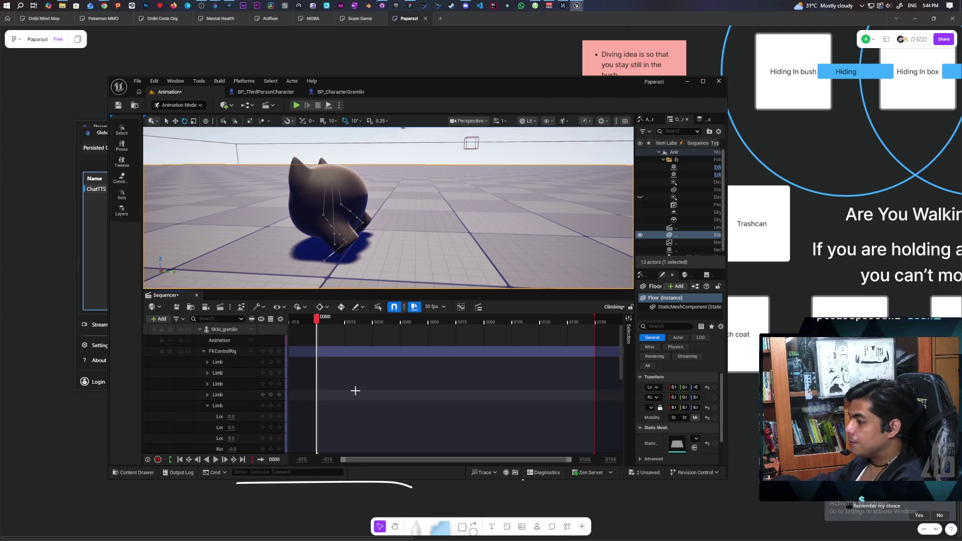
Add an Animation track with SKM_gremlin_Anim to the gremlin and play the sequence to preview it.
click(276, 340)
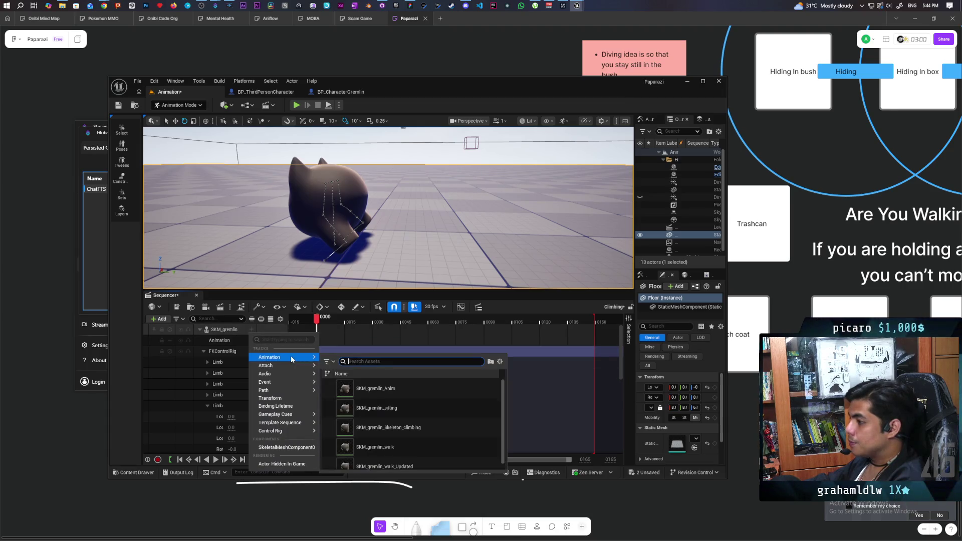
click(376, 388)
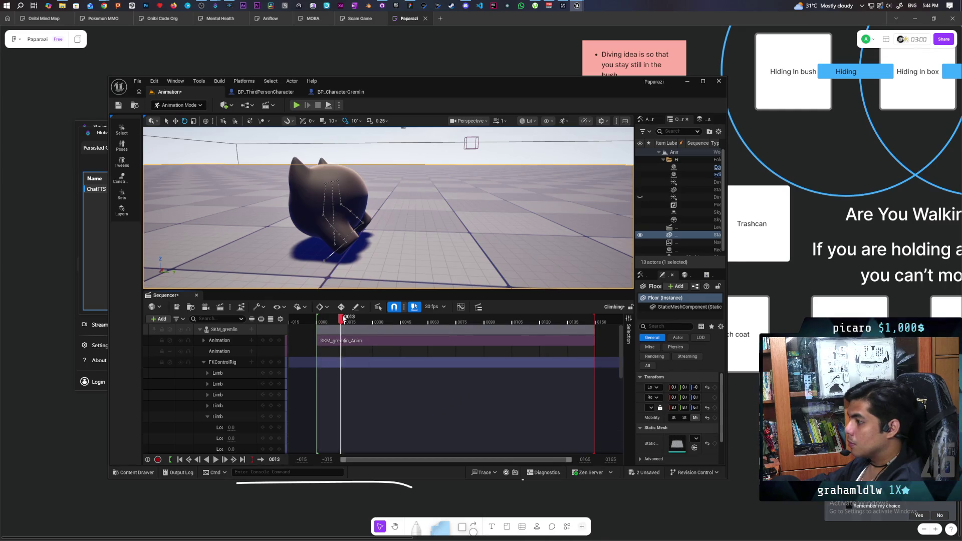
mouse_move(413, 321)
mouse_down()
mouse_move(335, 323)
mouse_move(438, 364)
mouse_move(319, 363)
mouse_up()
key(space)
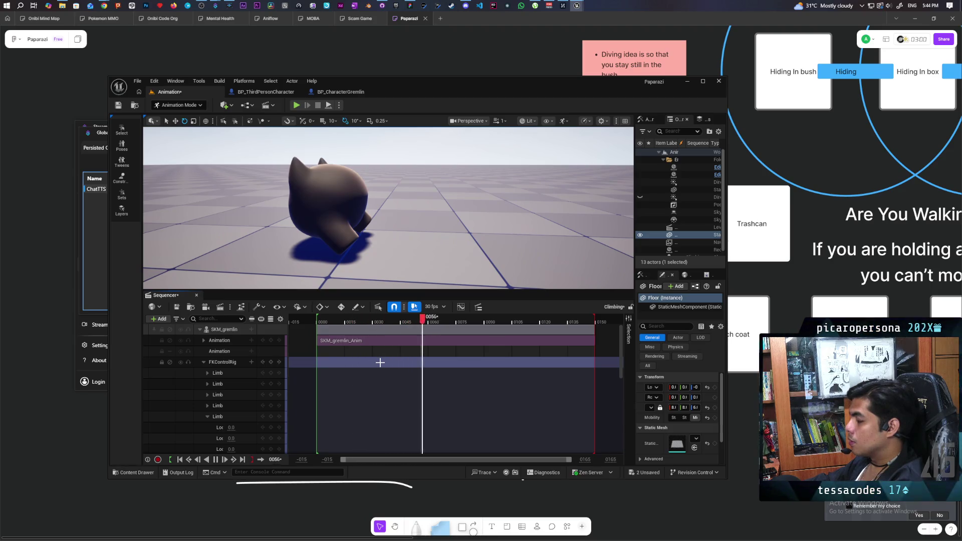
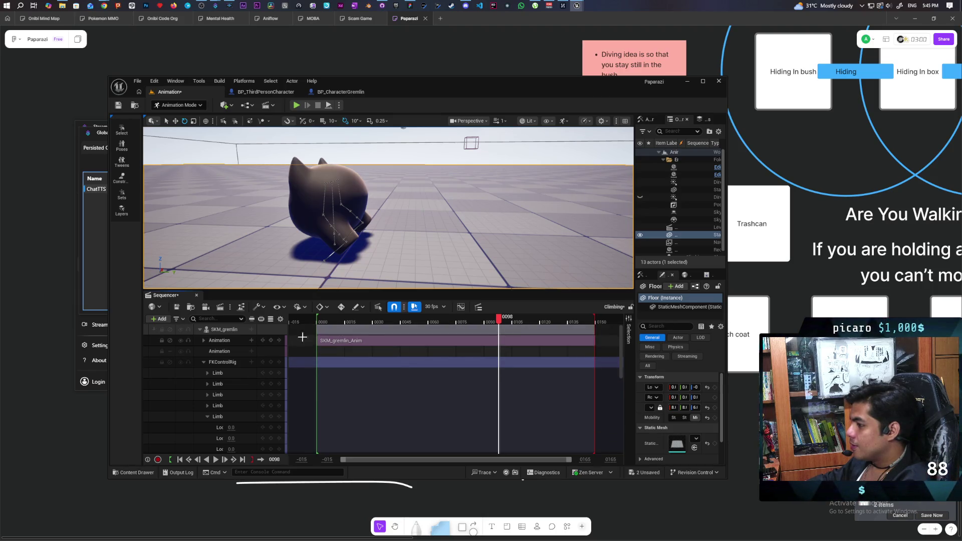
Add SKM_gremlin_Anim to the gremlin's Animation track, then delete the clips.
click(332, 340)
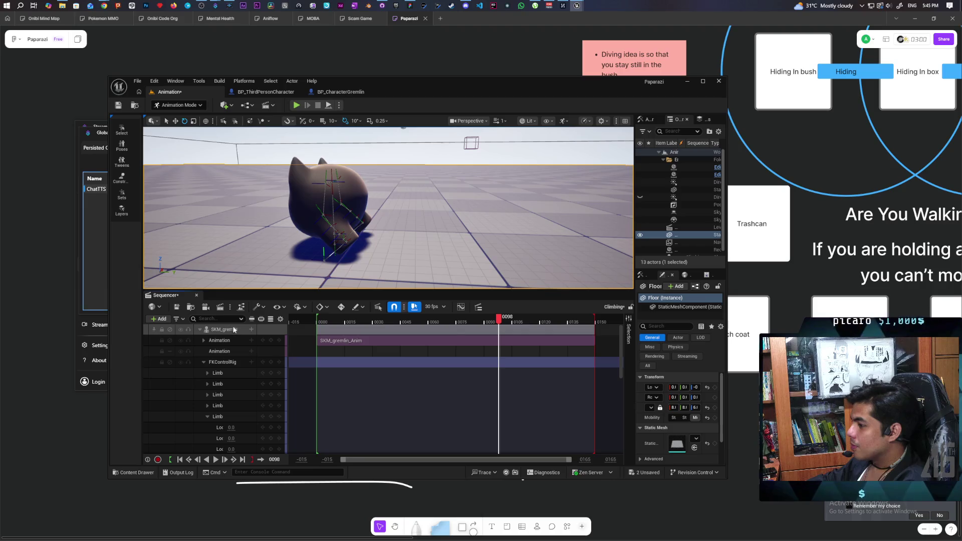
click(254, 331)
mouse_move(270, 357)
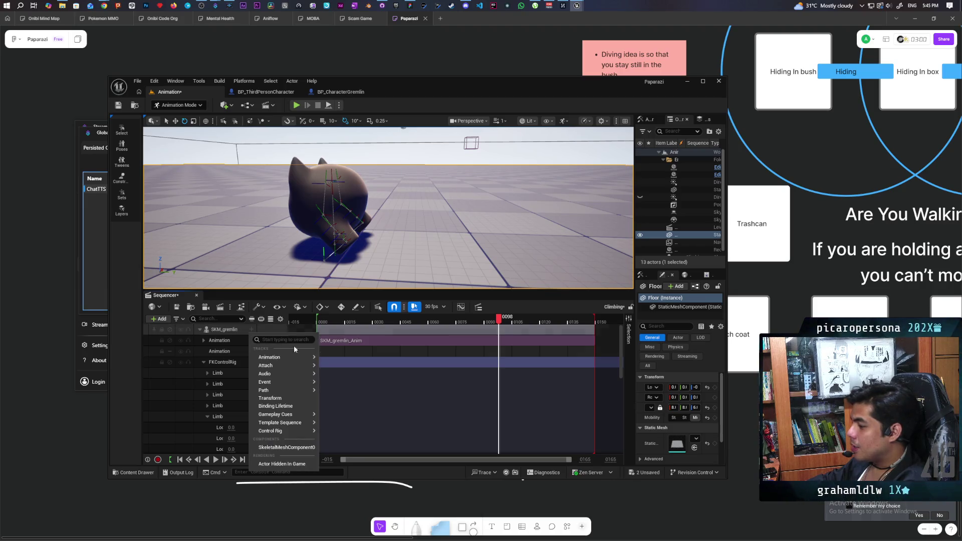
click(236, 340)
click(251, 342)
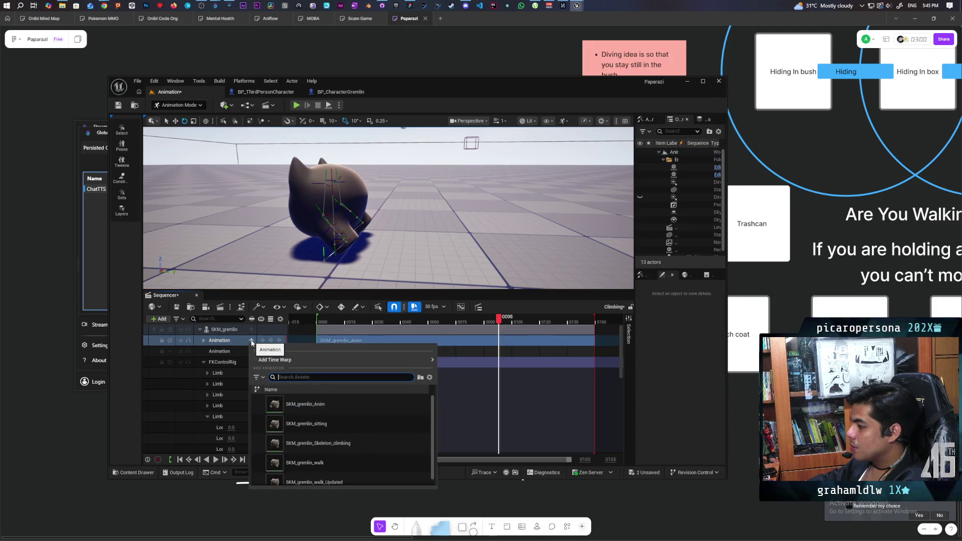
click(304, 404)
key(Delete)
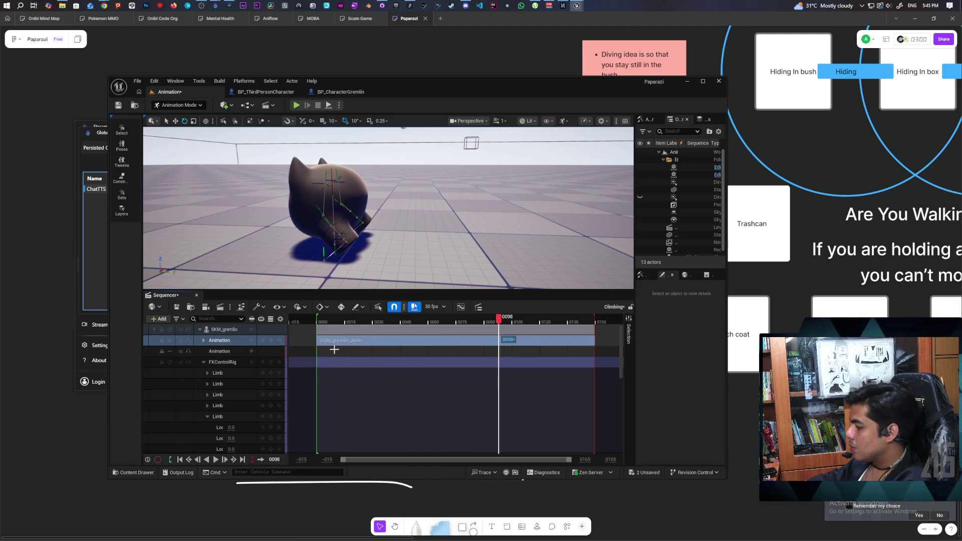
Add SKM_gremlin_sitting on the second track at frame 92, then delete it too.
click(252, 351)
click(350, 427)
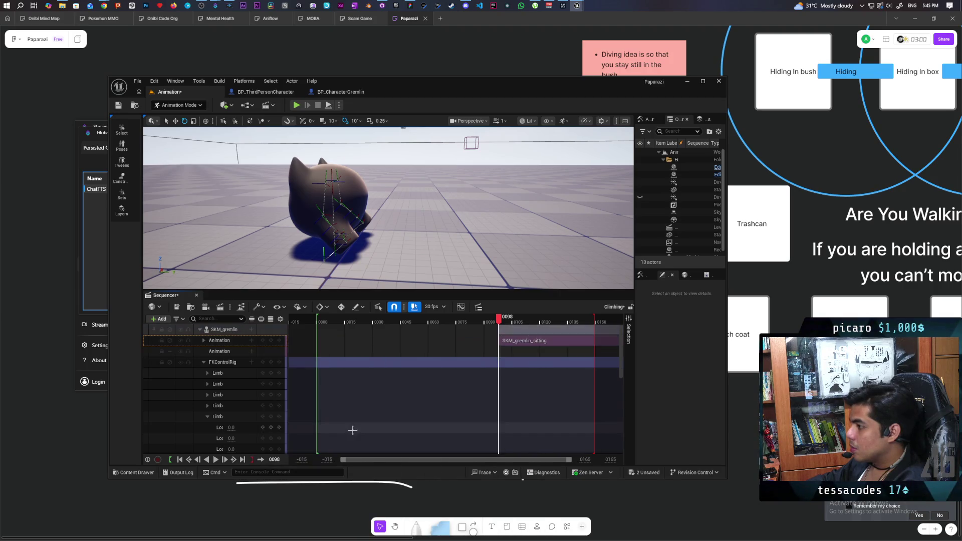
drag(501, 319, 489, 319)
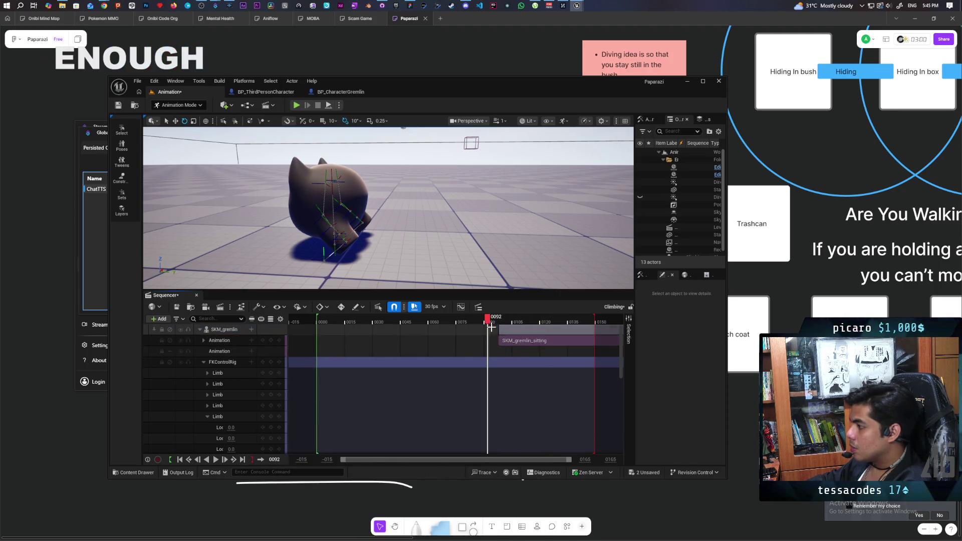
click(519, 343)
key(Delete)
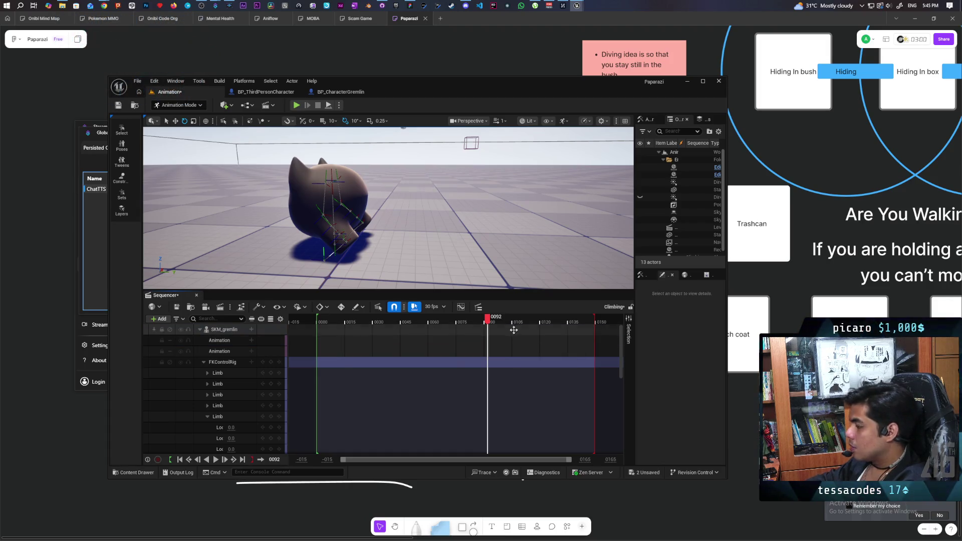
Rewind the playhead to frame 0 and bring up the animation asset list.
click(366, 322)
drag(366, 323, 320, 322)
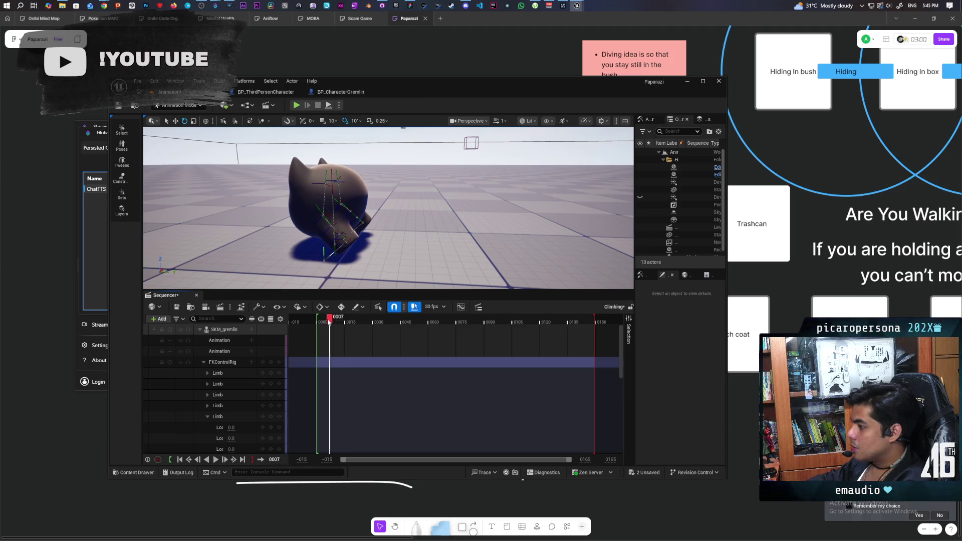
drag(345, 322, 311, 322)
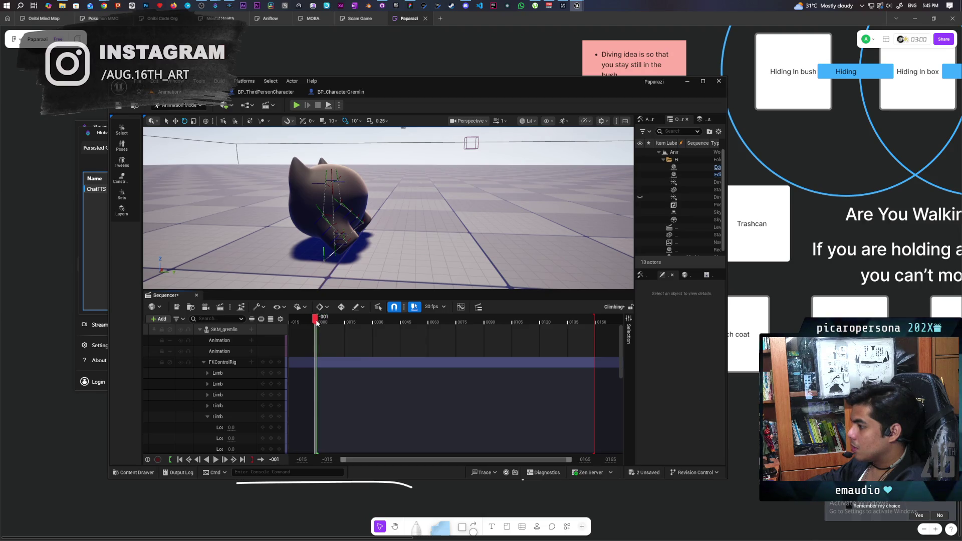
click(251, 341)
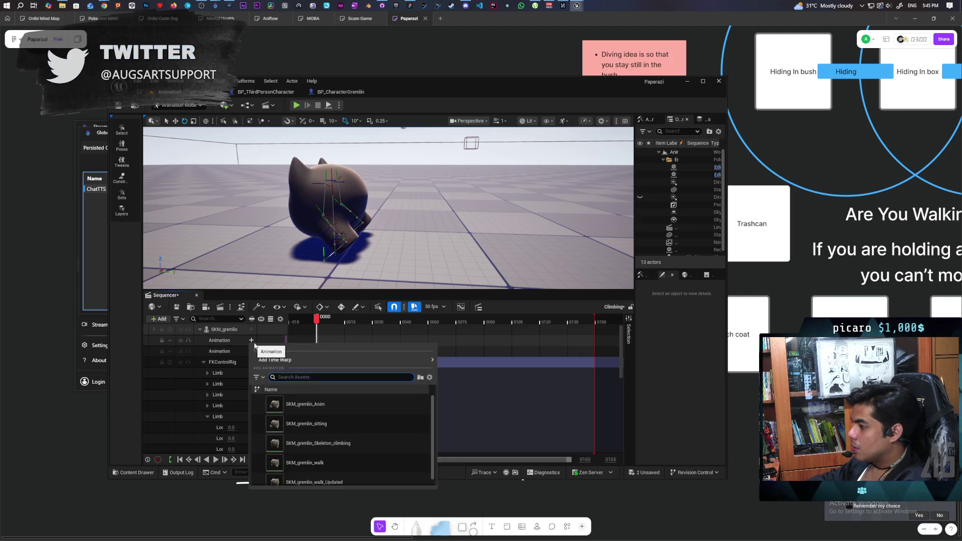
mouse_move(274, 360)
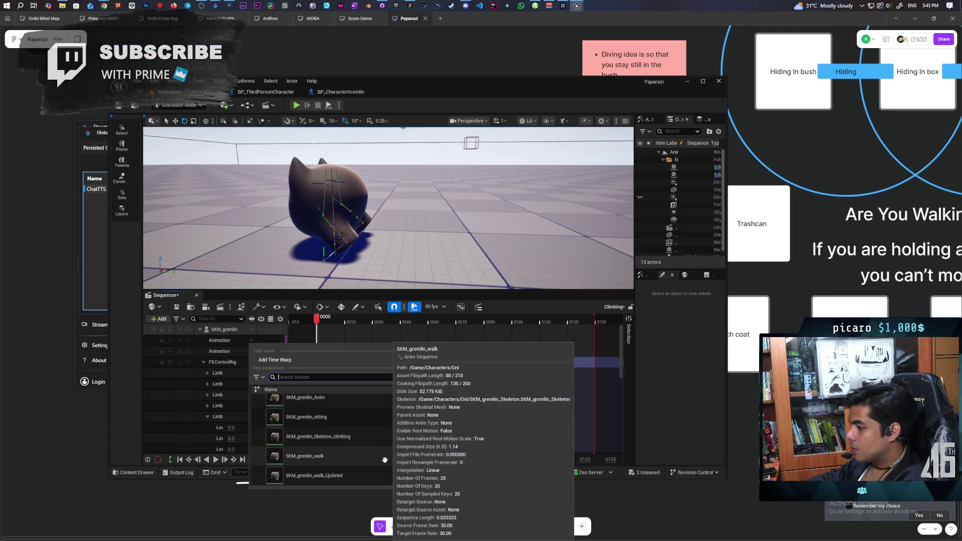
Add SKM_gremlin_walk, preview it, and remove the FK control rig track.
click(385, 456)
mouse_move(347, 322)
mouse_down()
mouse_move(325, 324)
mouse_move(361, 323)
mouse_move(395, 344)
mouse_move(318, 366)
mouse_up()
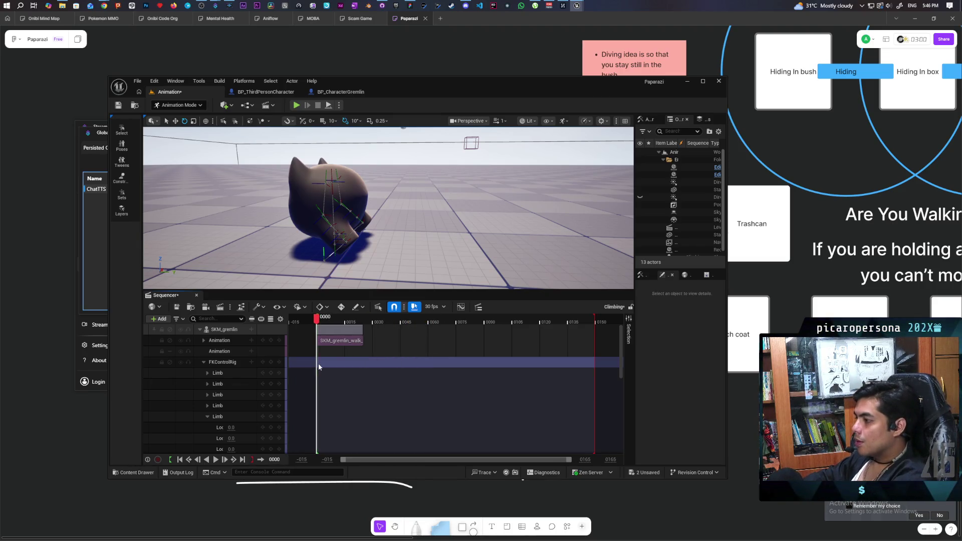
drag(364, 331, 353, 331)
click(228, 374)
key(Delete)
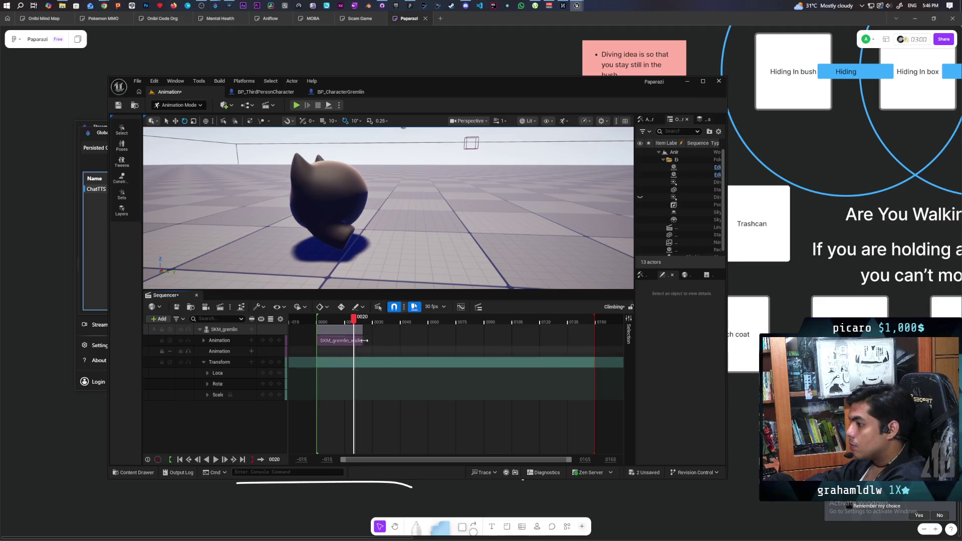
Scrub back to the start and delete the walk clip.
drag(354, 323, 326, 323)
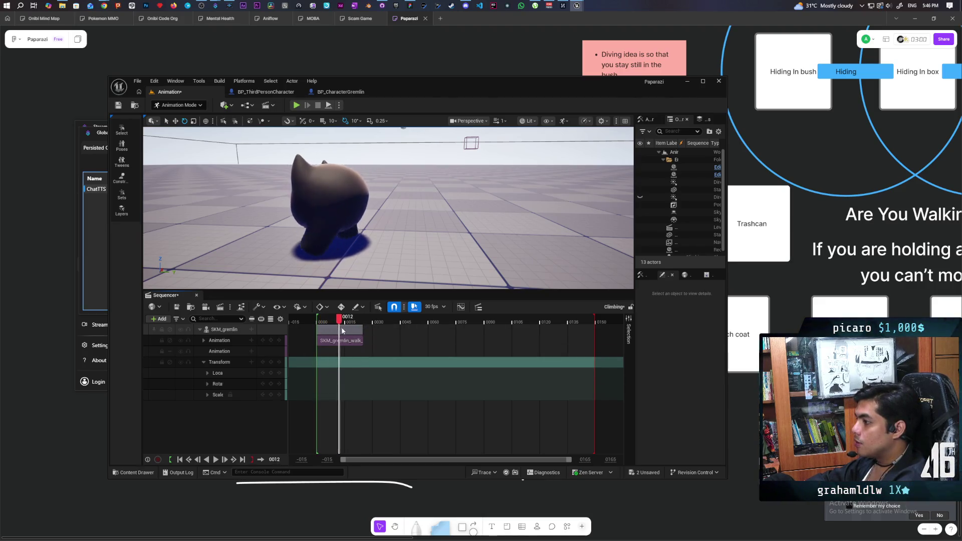
click(335, 343)
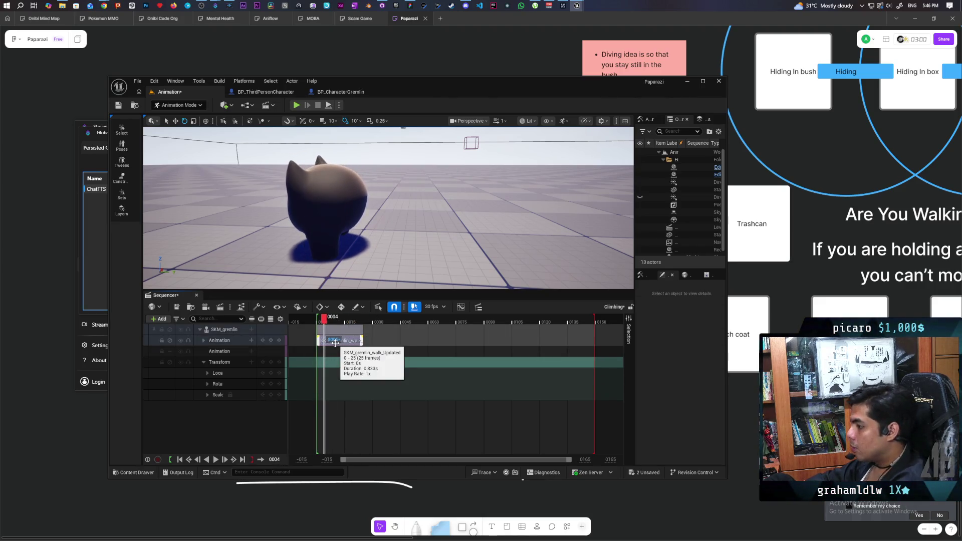
key(Delete)
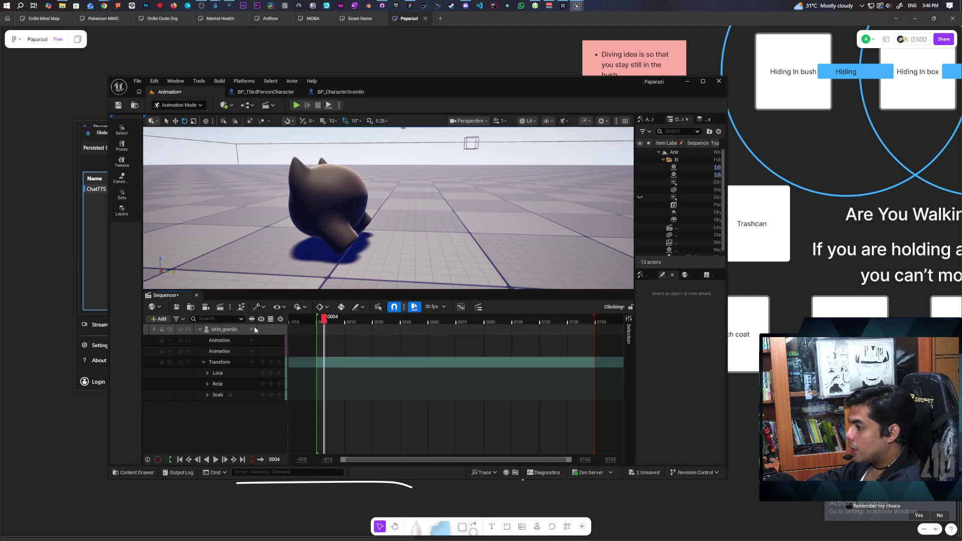
Add SKM_gremlin_Anim to the Animation track and align it to frame 0.
click(251, 341)
click(329, 407)
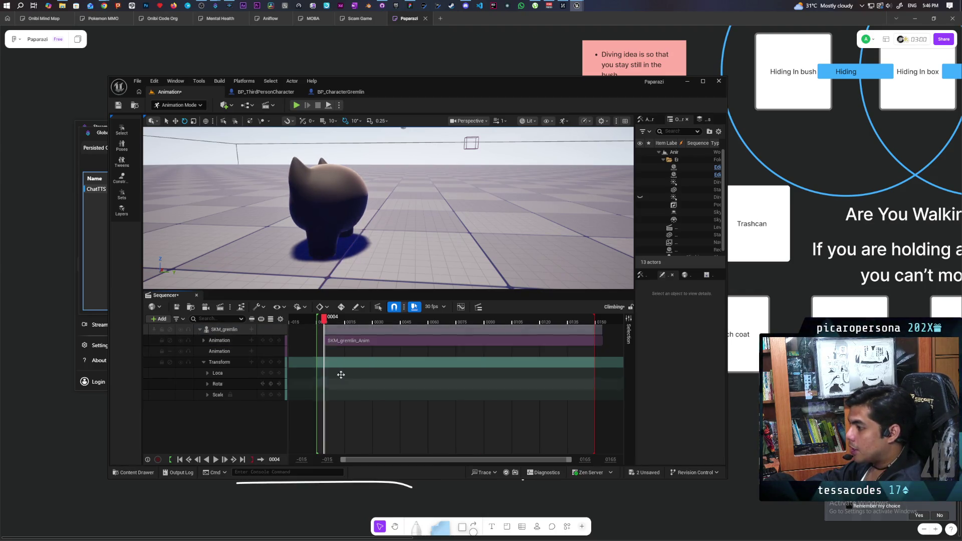
click(319, 322)
drag(337, 332, 321, 325)
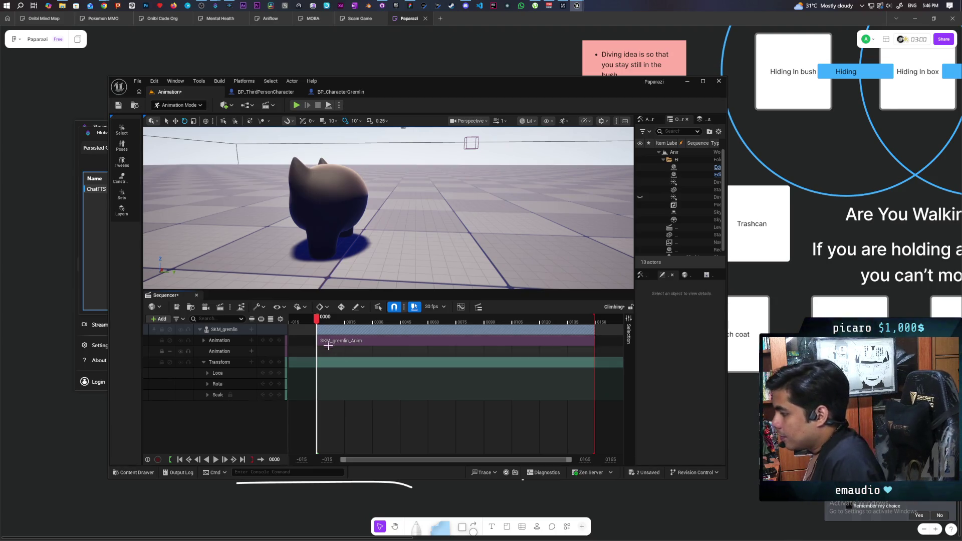
mouse_move(318, 322)
mouse_down()
mouse_move(336, 323)
mouse_move(319, 323)
mouse_up()
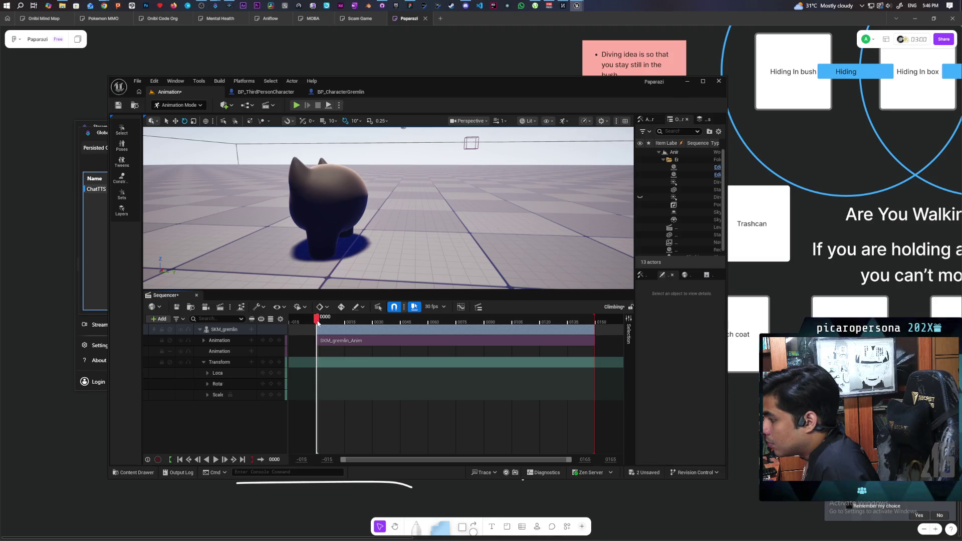
key(space)
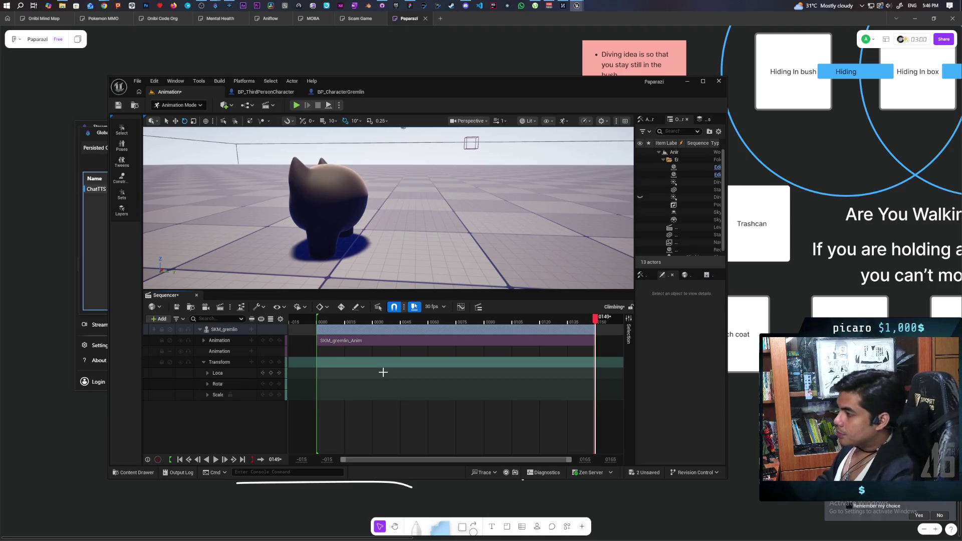
drag(595, 321, 319, 323)
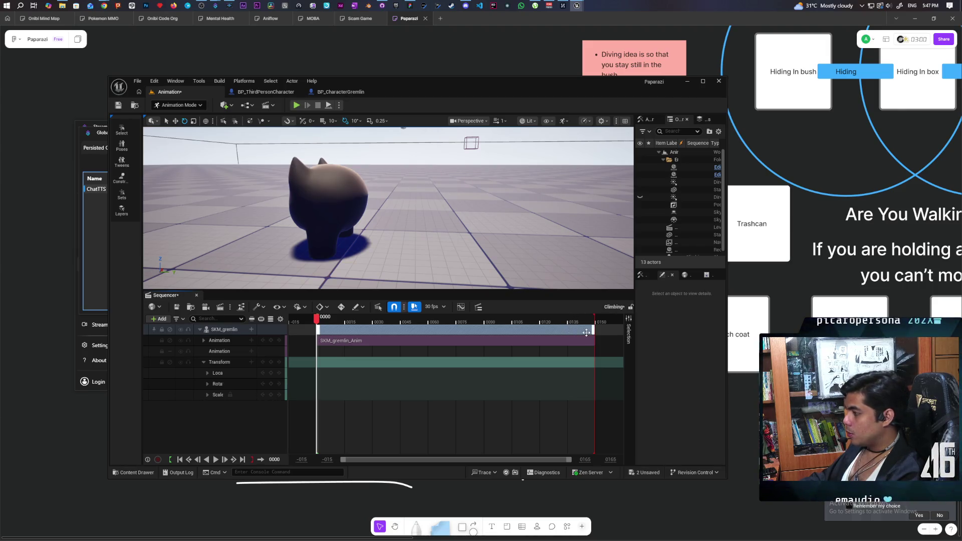
click(591, 341)
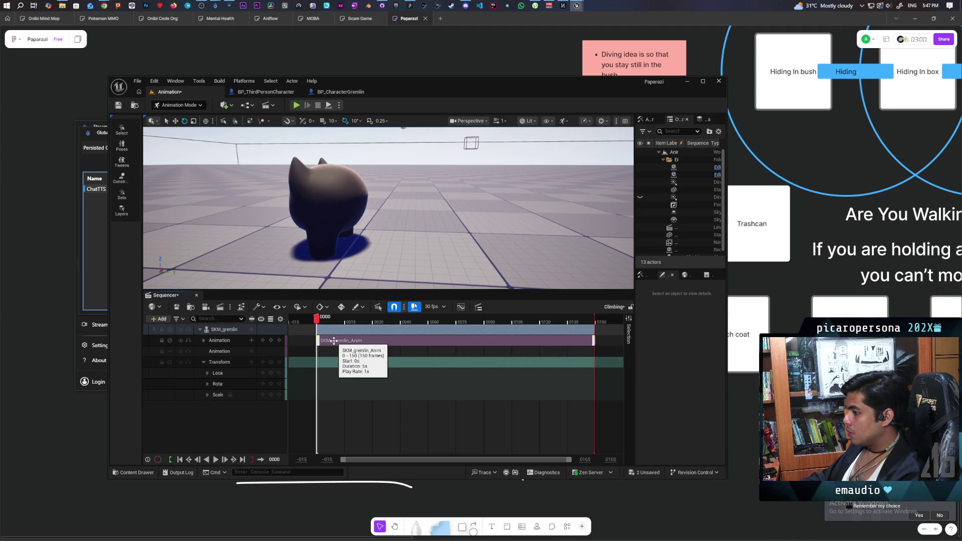
click(333, 341)
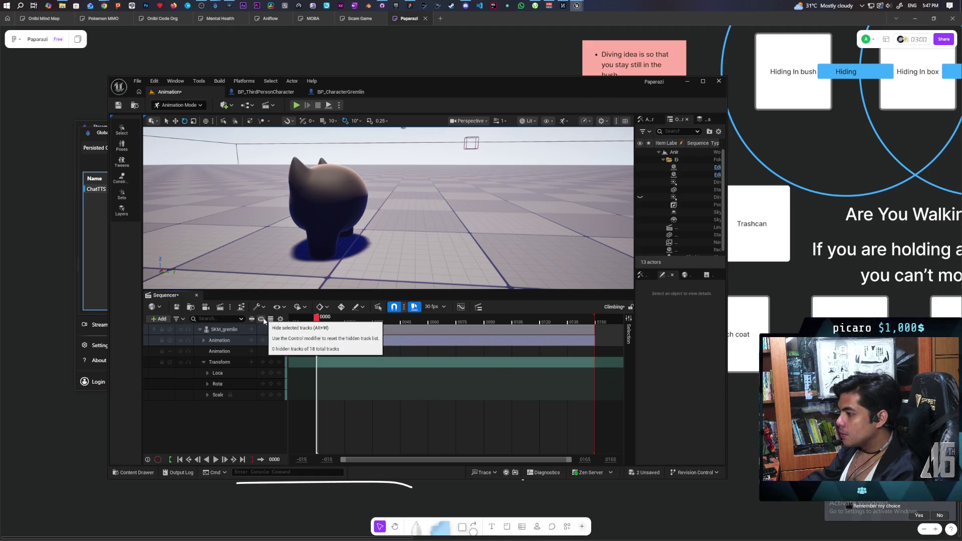
click(342, 340)
mouse_move(572, 343)
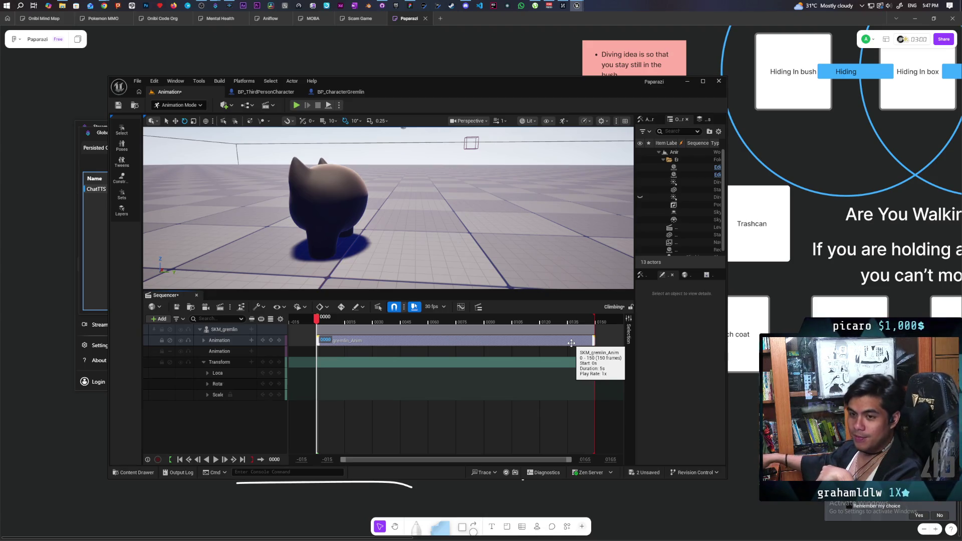
click(537, 351)
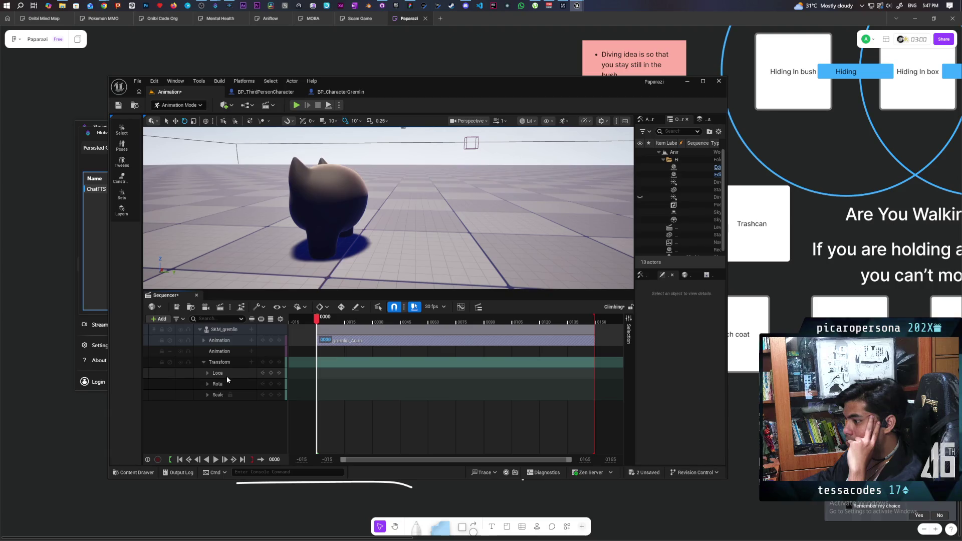
click(254, 343)
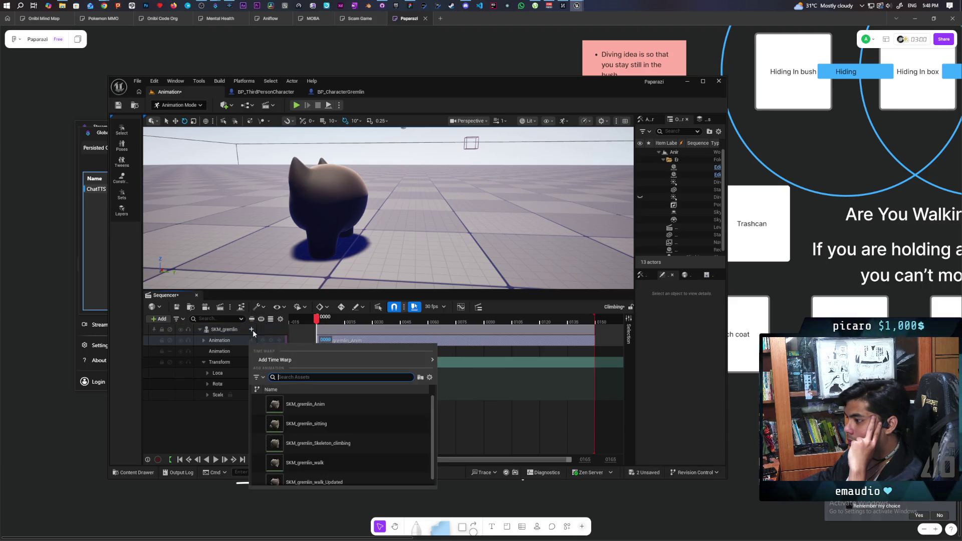
Add an FK control rig track to the gremlin in the sequencer.
click(253, 330)
mouse_move(270, 431)
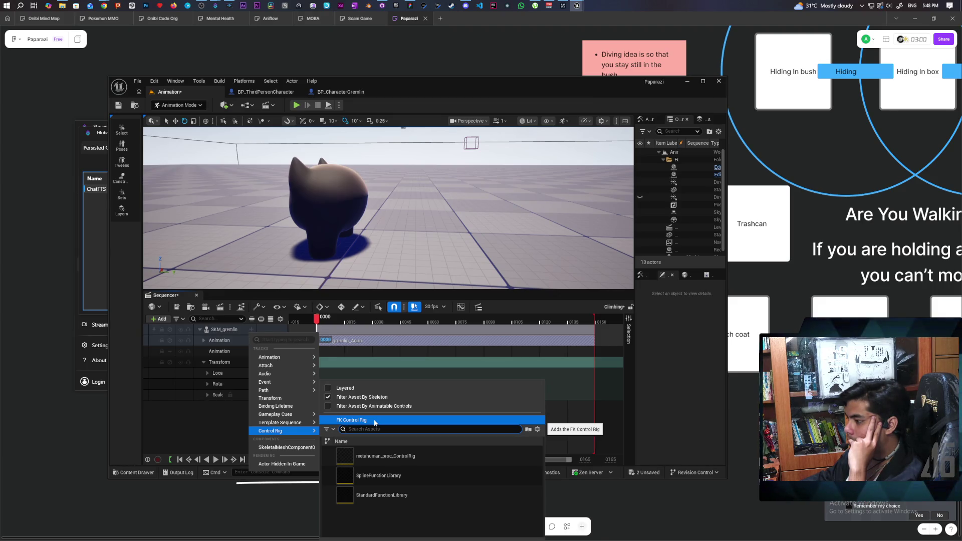
click(375, 422)
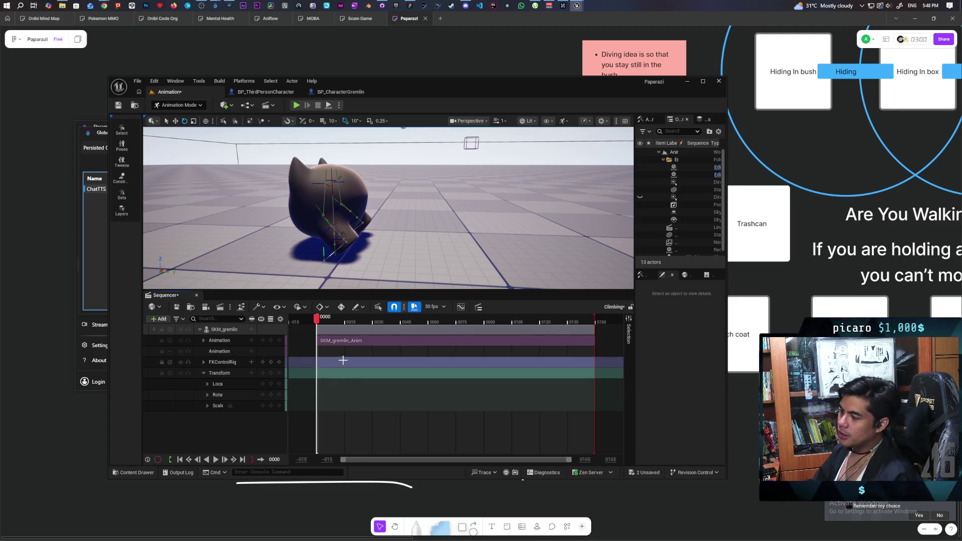
click(318, 340)
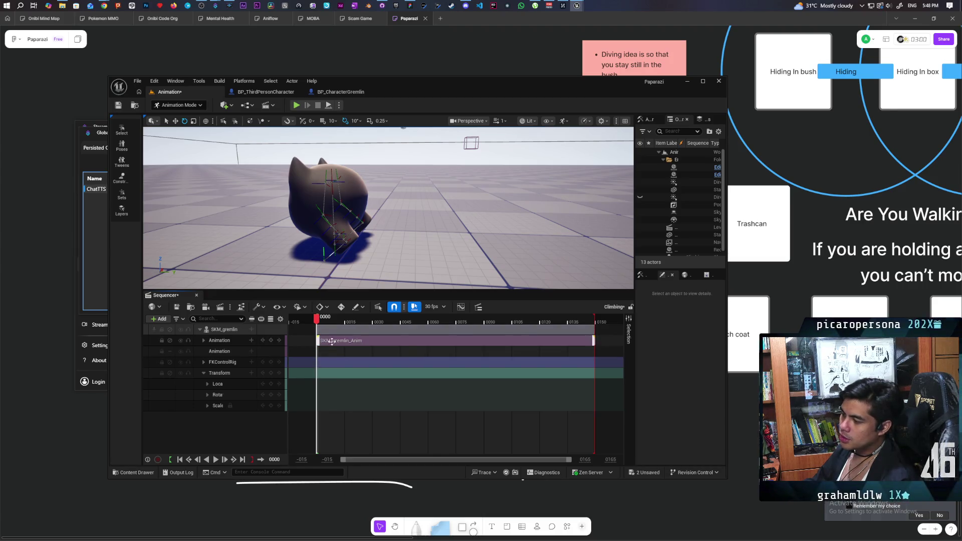
click(357, 384)
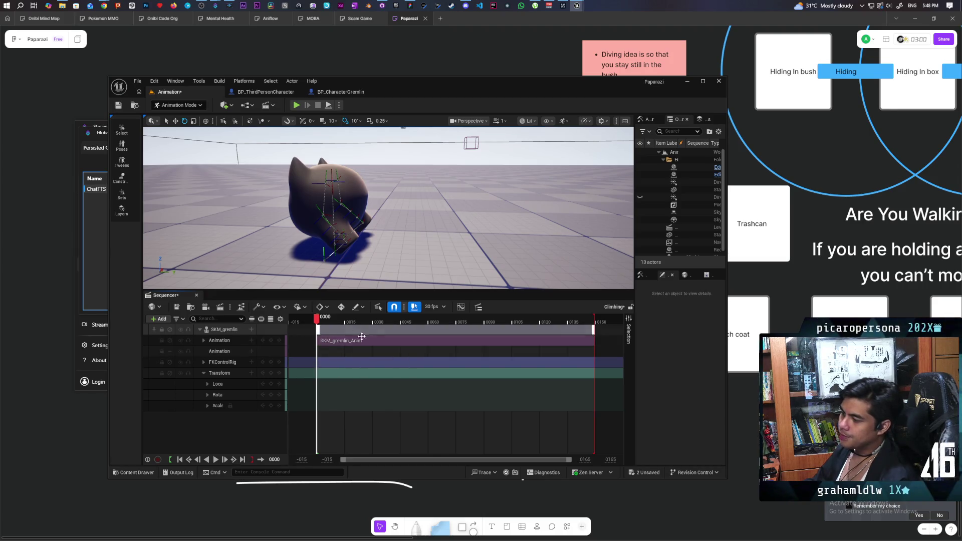
Delete the SKM_gremlin_Anim section, leaving the Animation track empty.
click(334, 341)
click(335, 341)
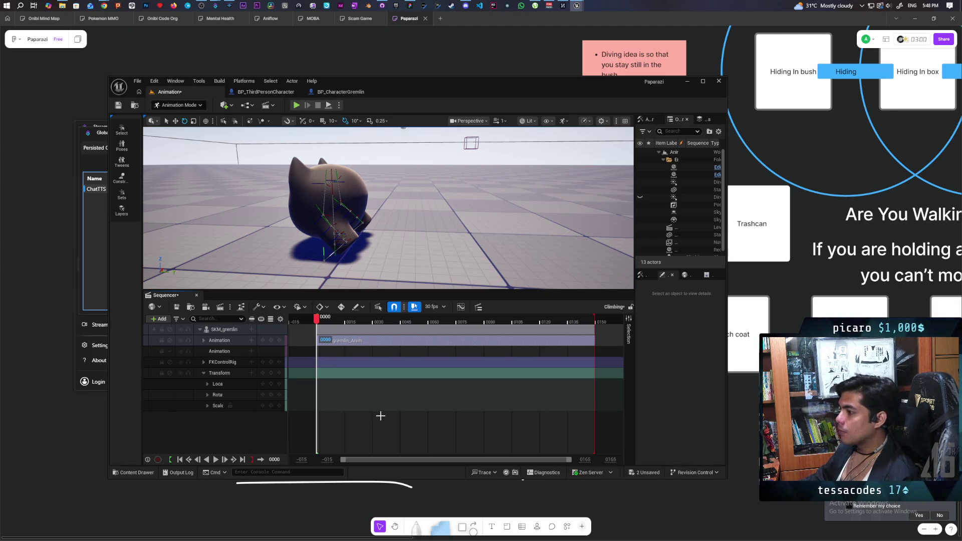
key(Delete)
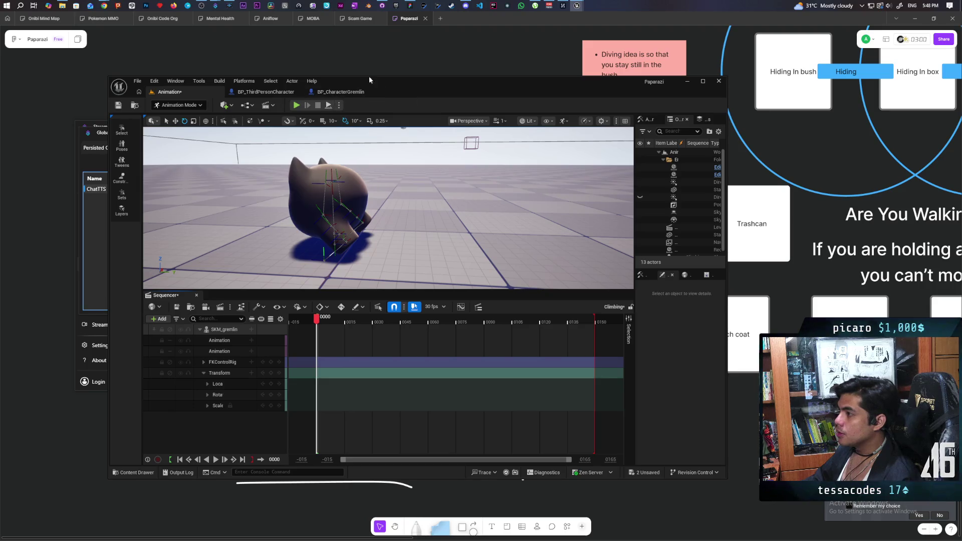
Bring up the gremlin climbing animation editor beside the level editor.
drag(410, 87, 328, 46)
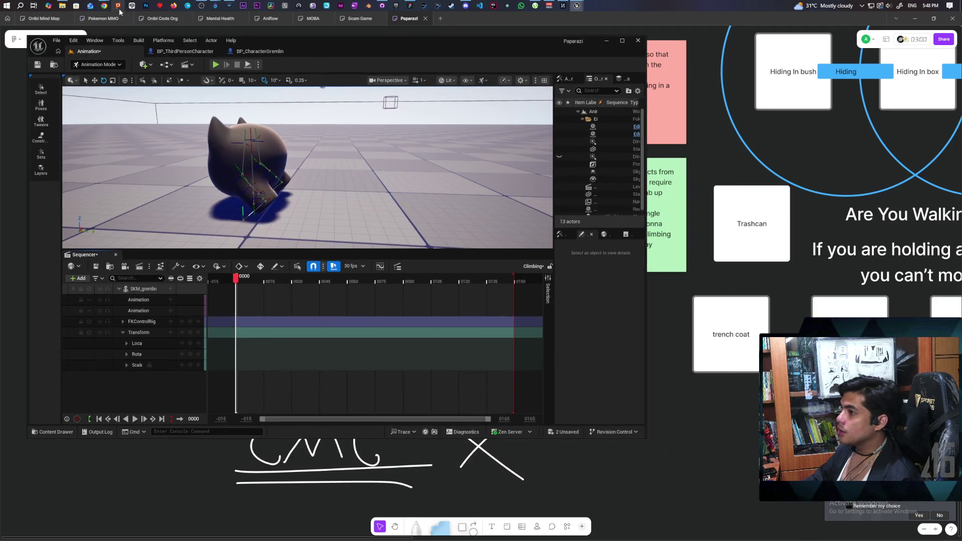
click(576, 5)
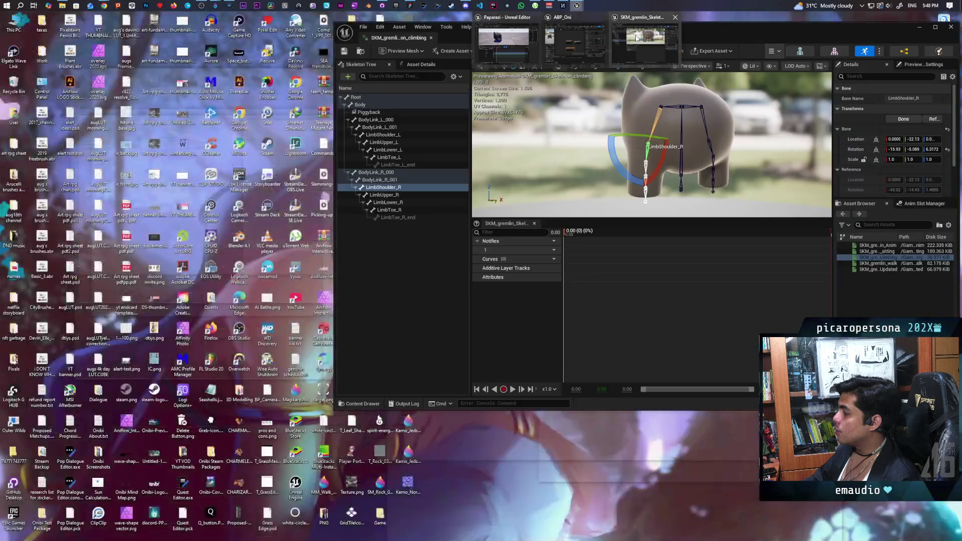
drag(654, 29, 652, 127)
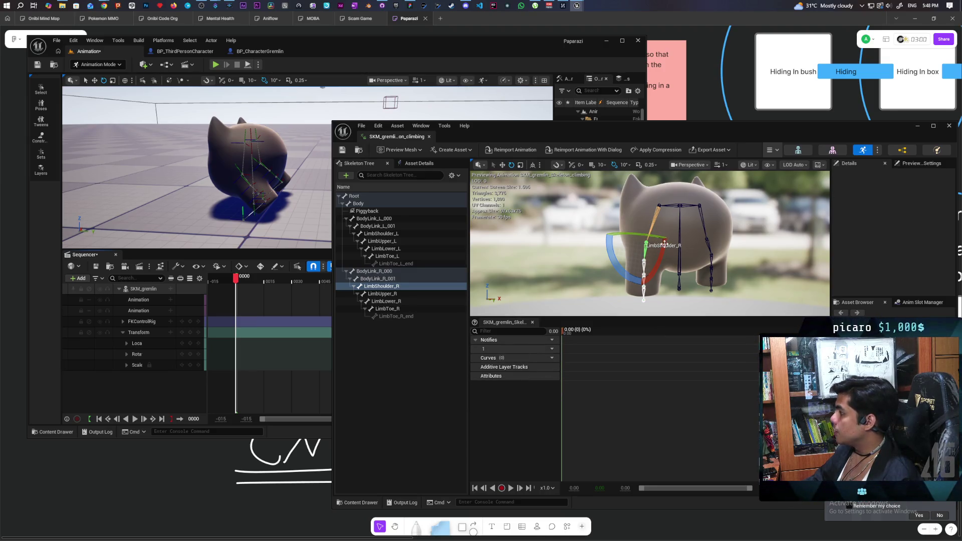
Inspect the right-side bones (BodyLink_R_001, LimbShoulder_R, LimbUpper_R, LimbLower_R, LimbToe_R) in the Skeleton Tree.
click(646, 245)
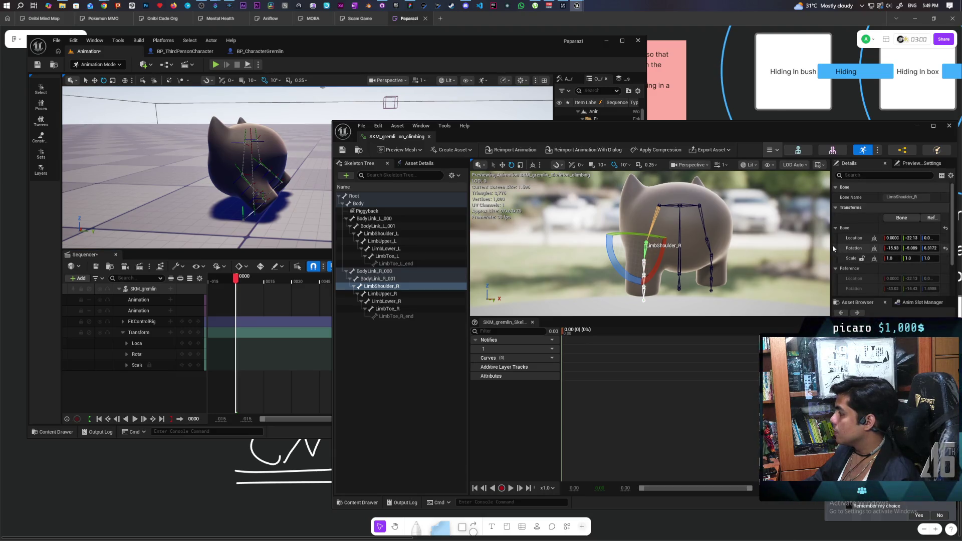
drag(831, 246, 715, 255)
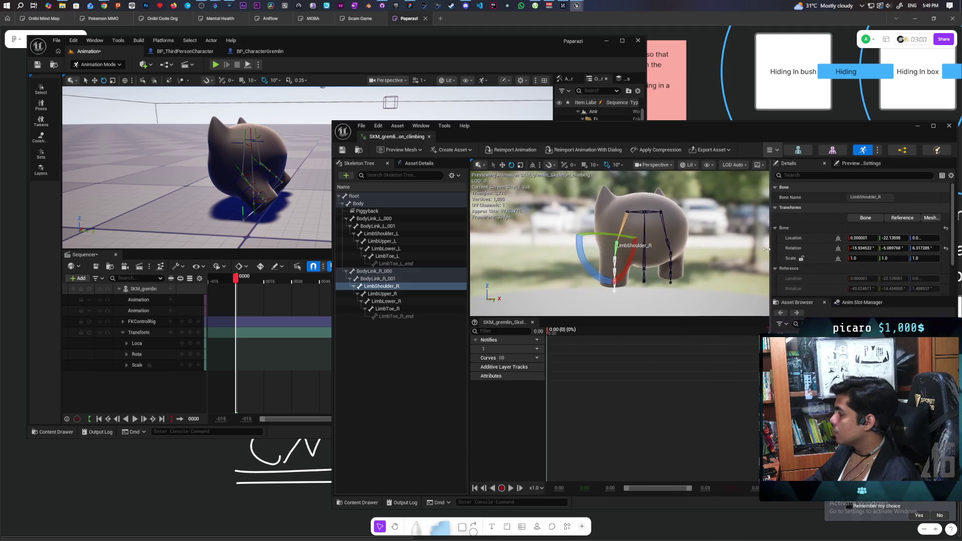
click(594, 223)
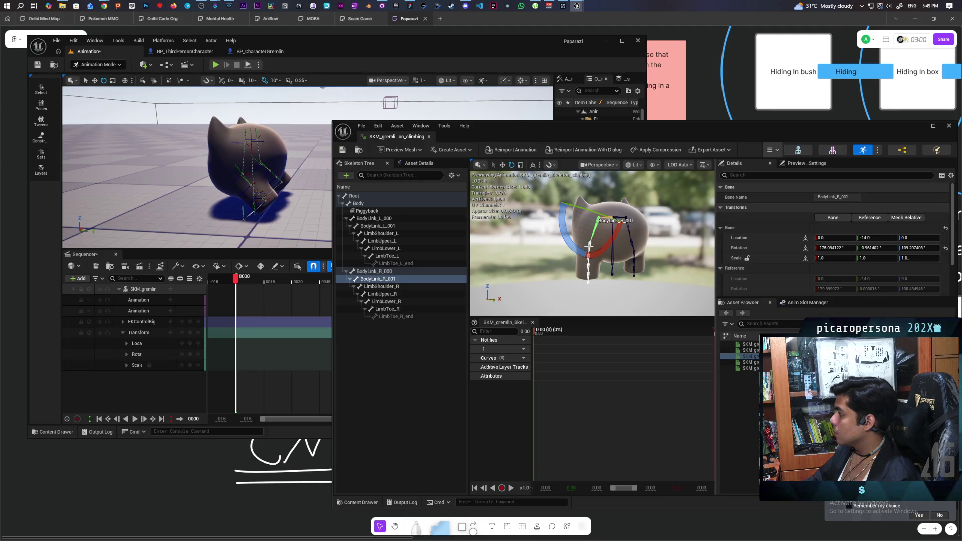
click(590, 244)
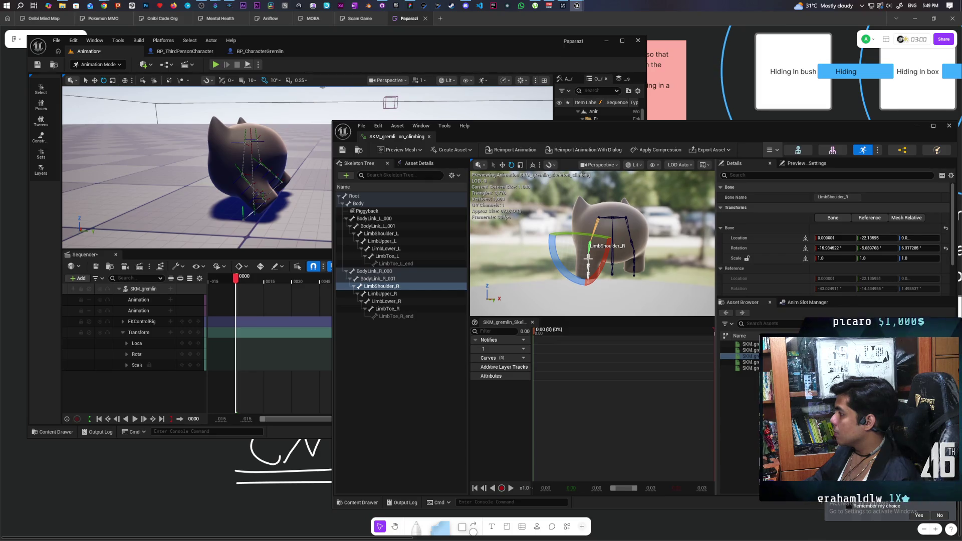
click(589, 257)
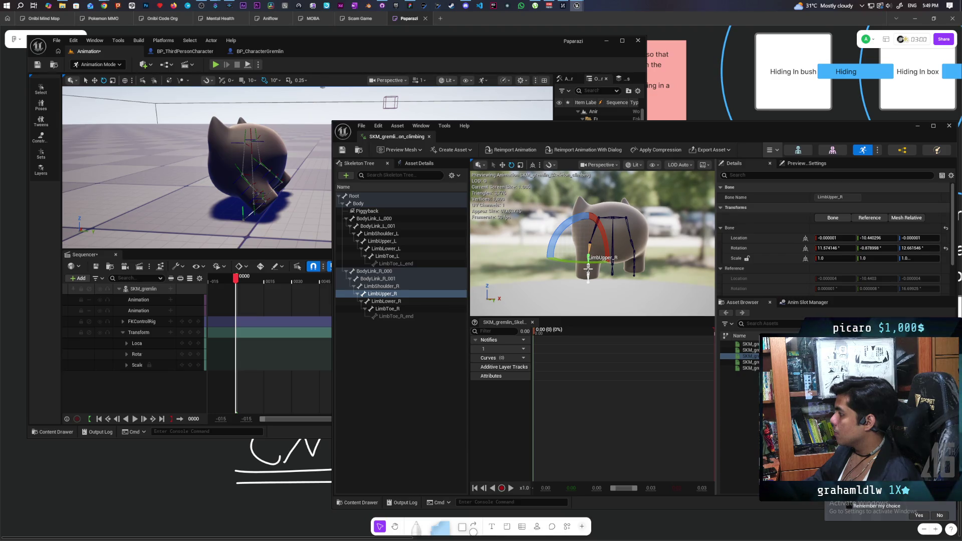
click(589, 266)
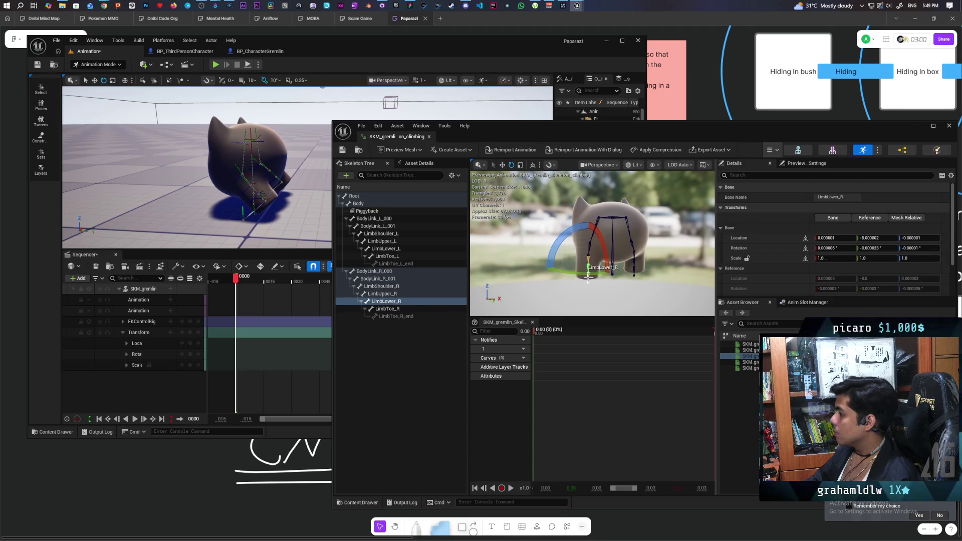
click(588, 274)
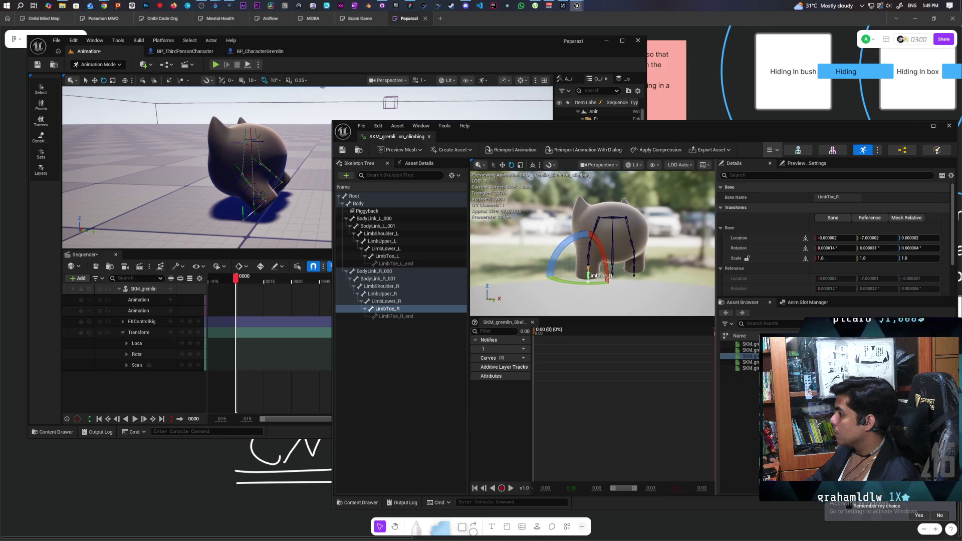
click(595, 221)
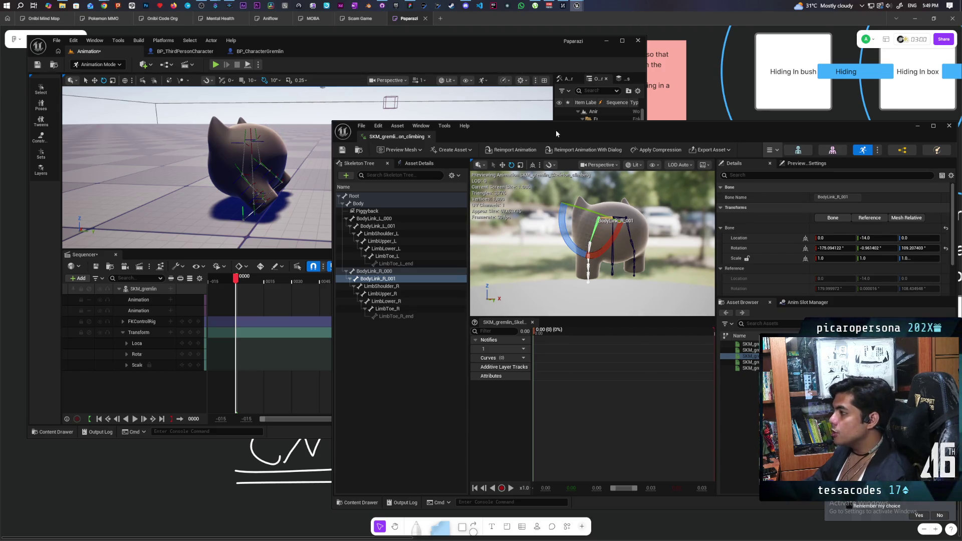
Frame the view on the gremlin in the level and browse to the Oni character folder.
drag(555, 130, 665, 91)
click(334, 115)
key(f)
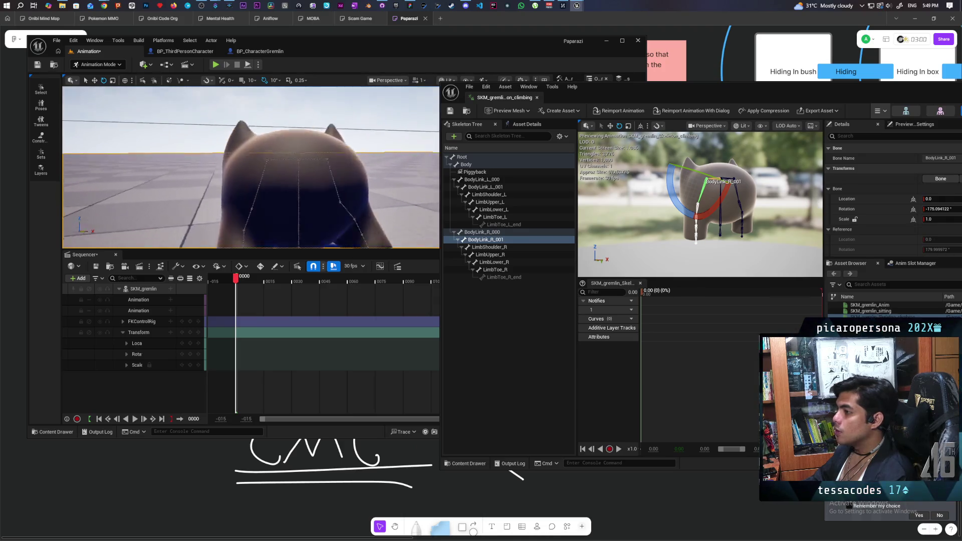
scroll(251, 167, down, 5)
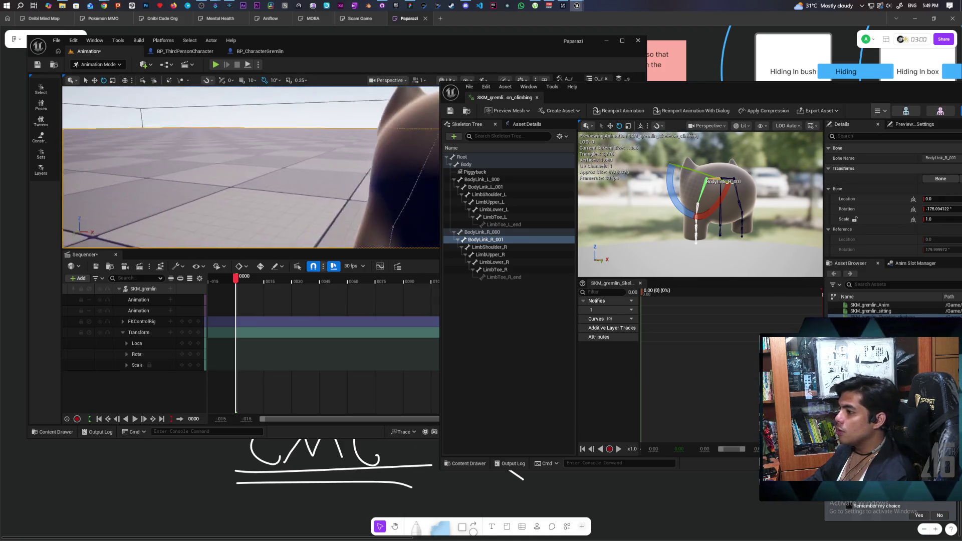
scroll(250, 167, up, 4)
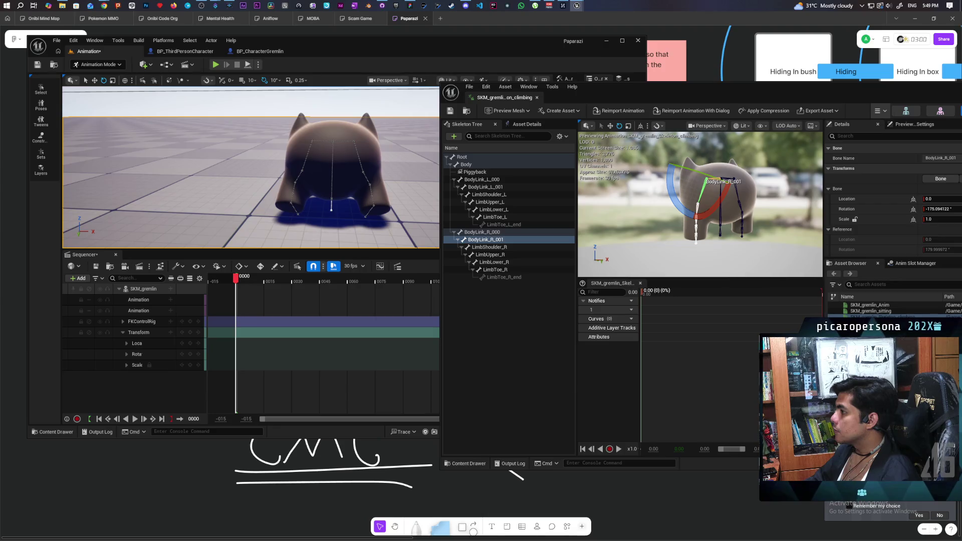
click(466, 113)
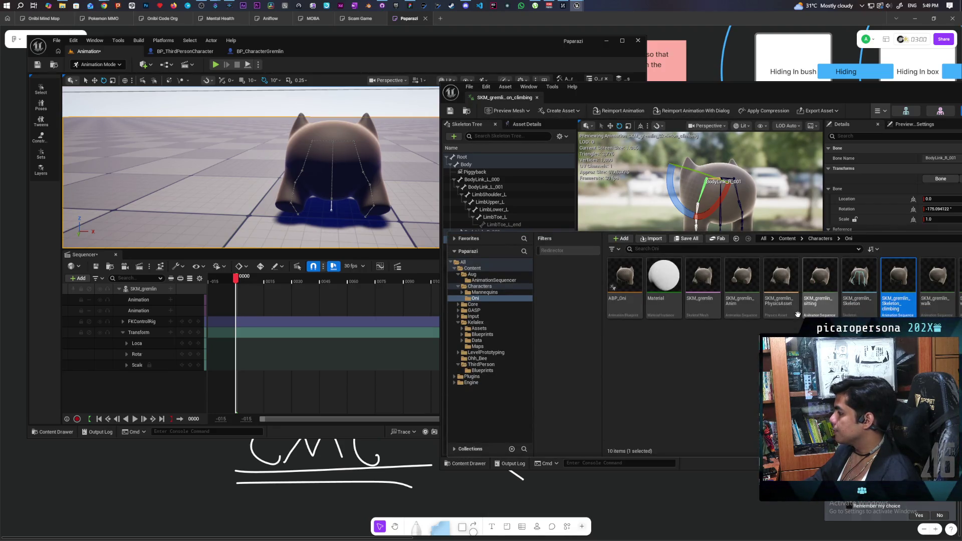
Open SKM_gremlin_Anim, play its preview and inspect BodyLink_R_001 and LimbShoulder_R bones.
double_click(746, 279)
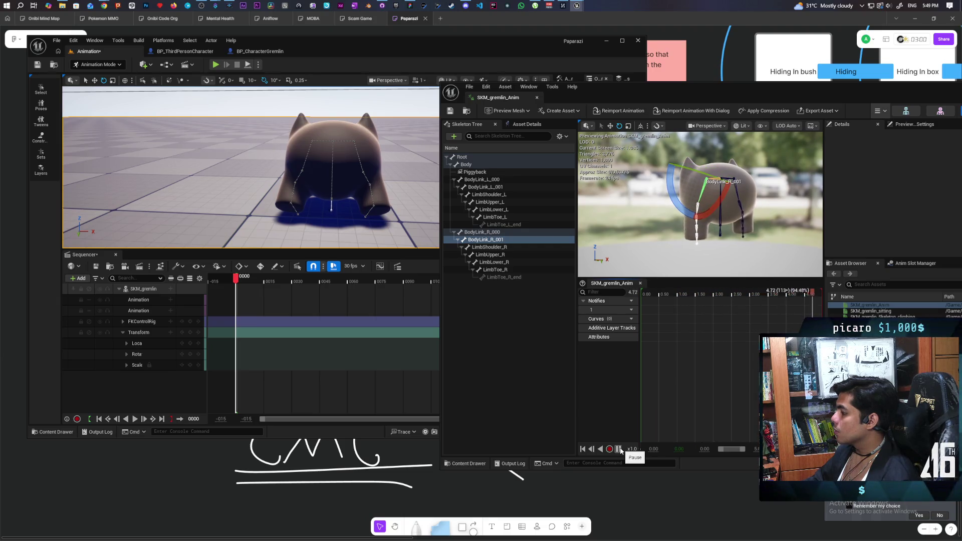
click(618, 448)
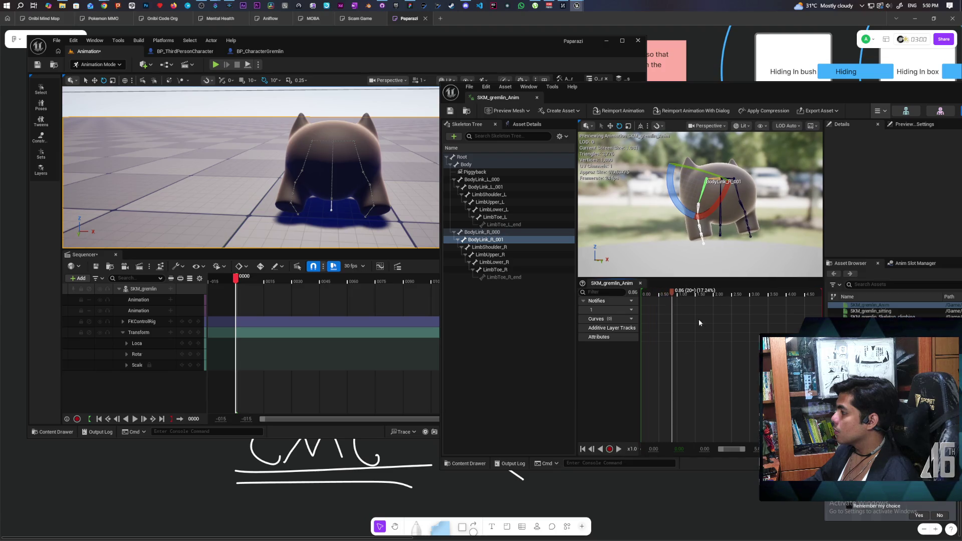
click(708, 194)
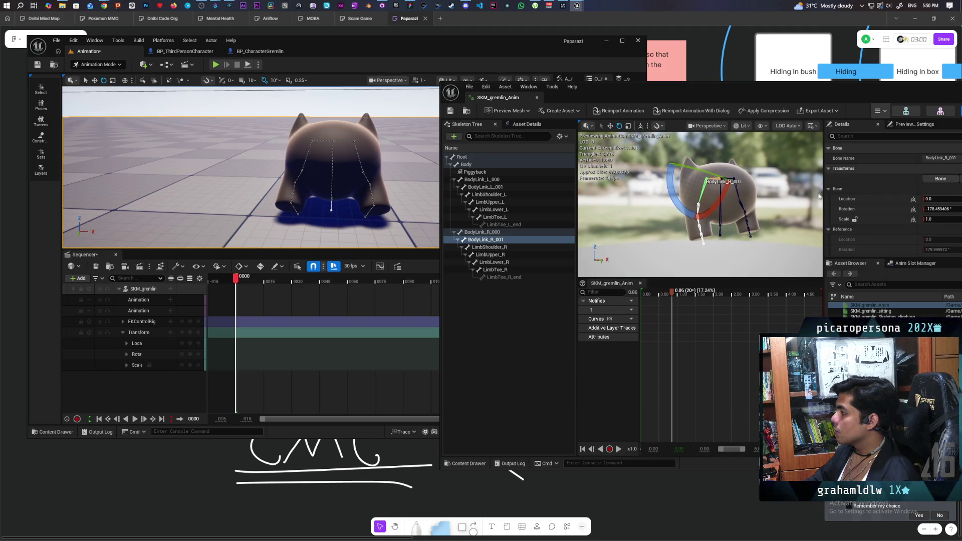
drag(850, 103, 718, 105)
click(490, 452)
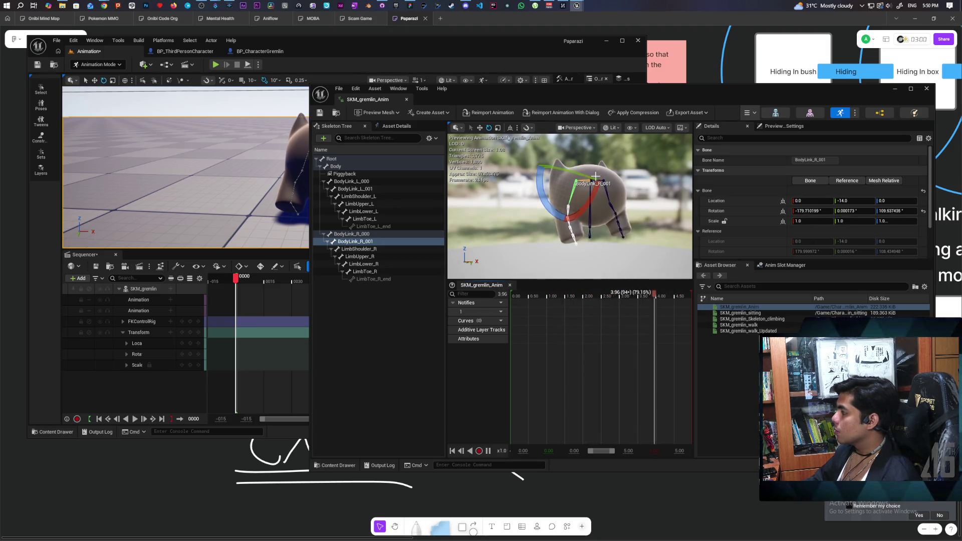
click(569, 213)
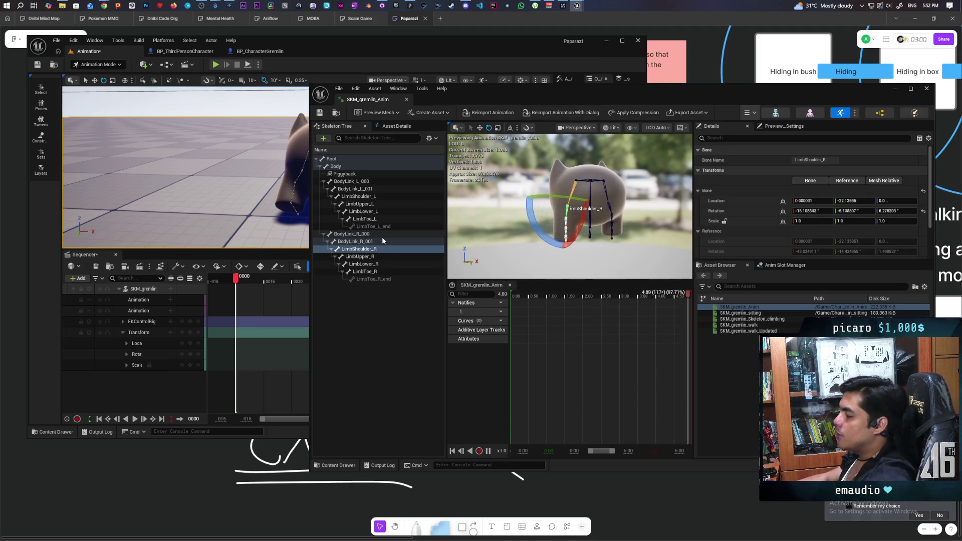
Arrange the animation editor and level editor windows side by side.
mouse_move(498, 94)
mouse_down()
mouse_move(525, 86)
mouse_move(538, 60)
mouse_up()
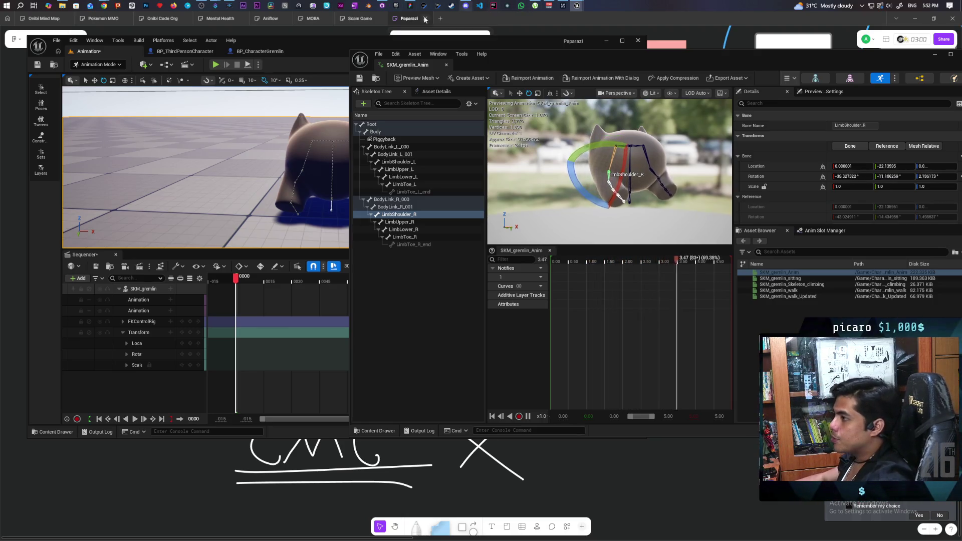
drag(340, 45, 316, 60)
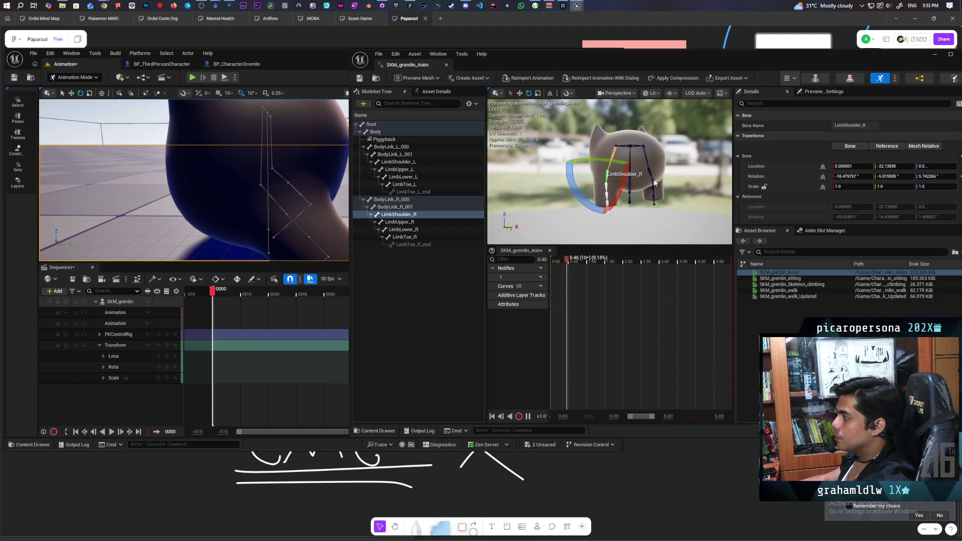
scroll(664, 190, up, 6)
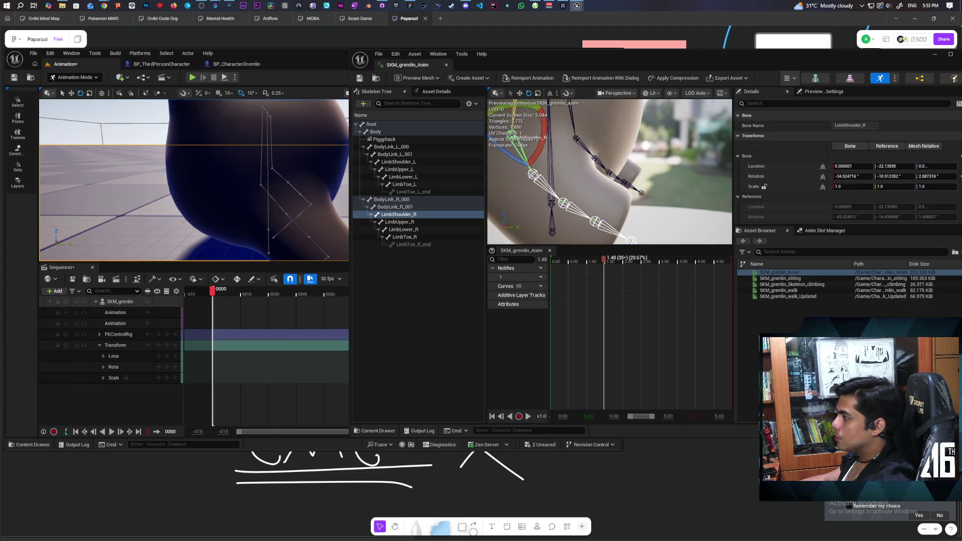
drag(608, 173, 572, 158)
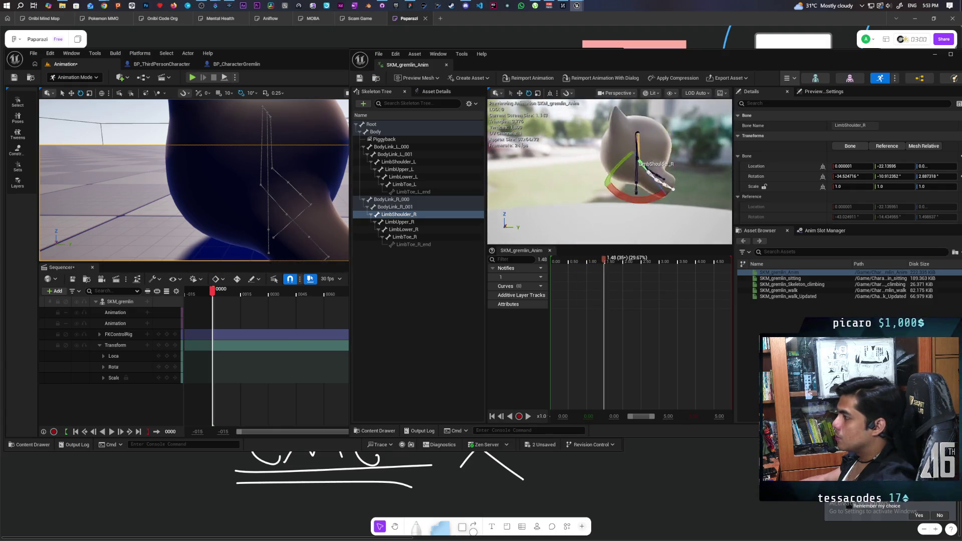
scroll(631, 180, up, 4)
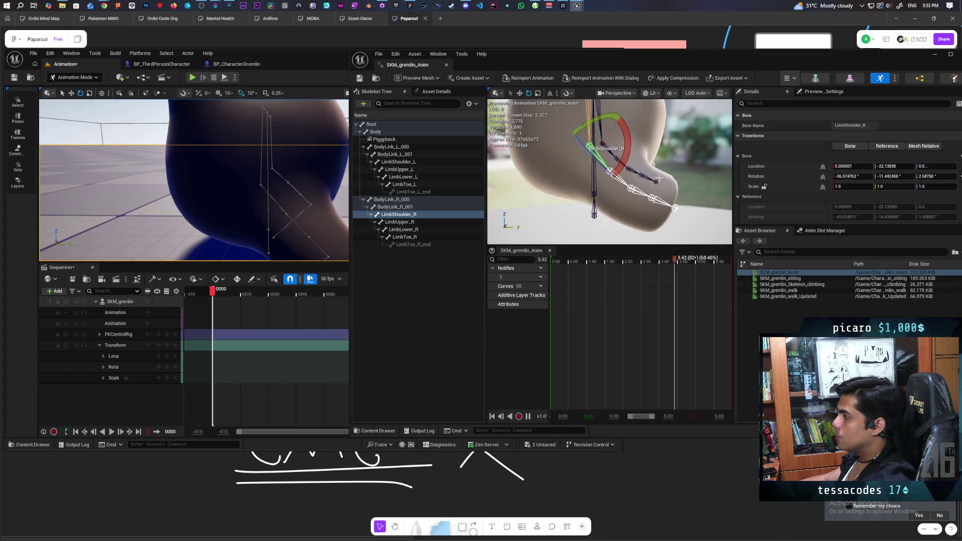
scroll(660, 178, down, 3)
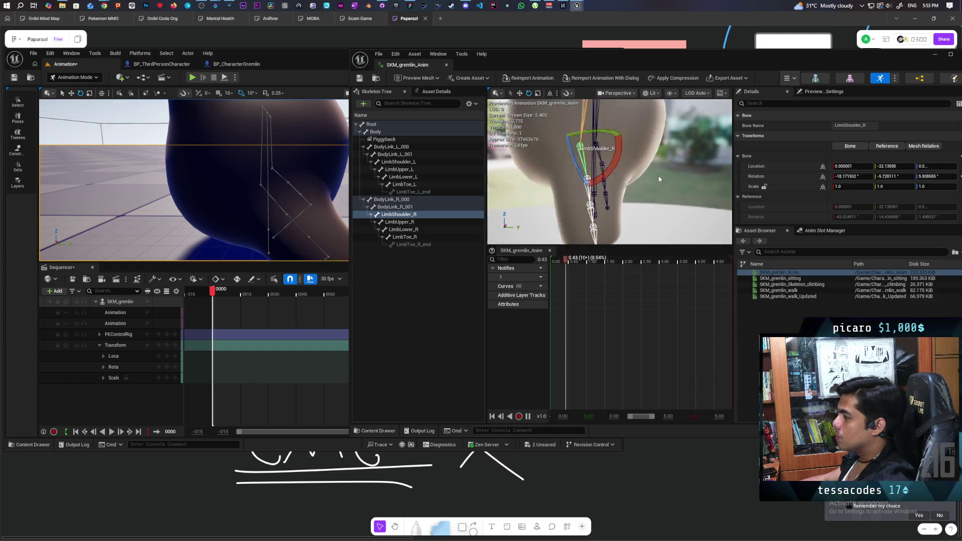
scroll(660, 179, up, 3)
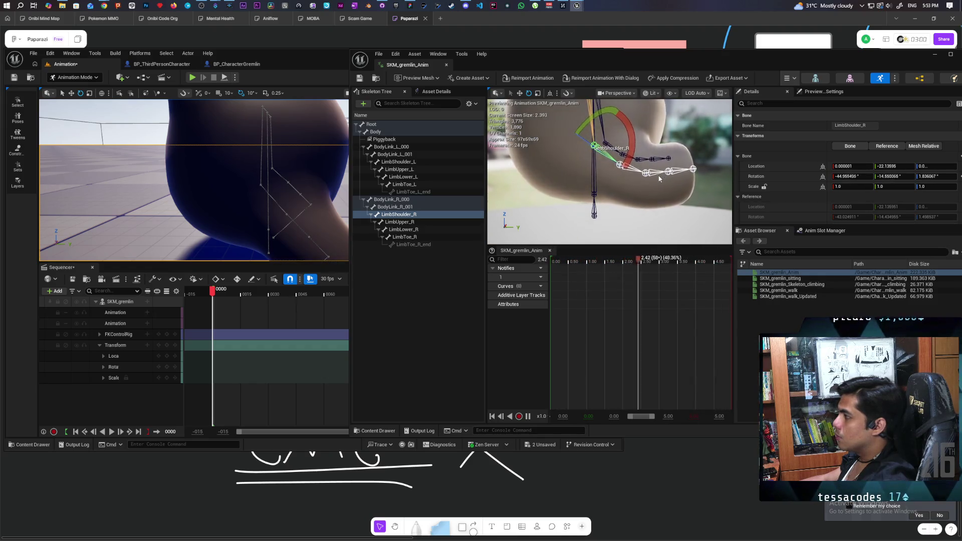
drag(660, 179, 660, 180)
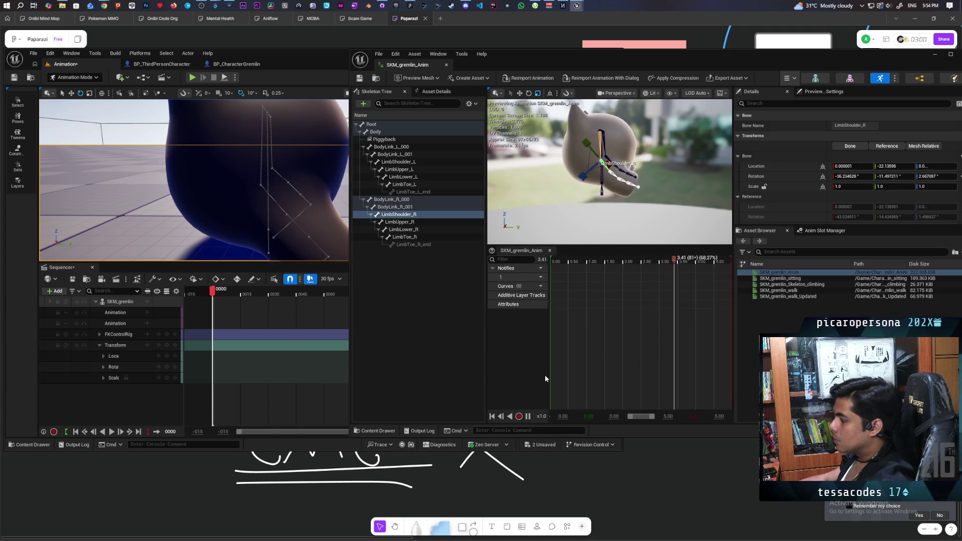
click(528, 416)
drag(709, 264, 485, 290)
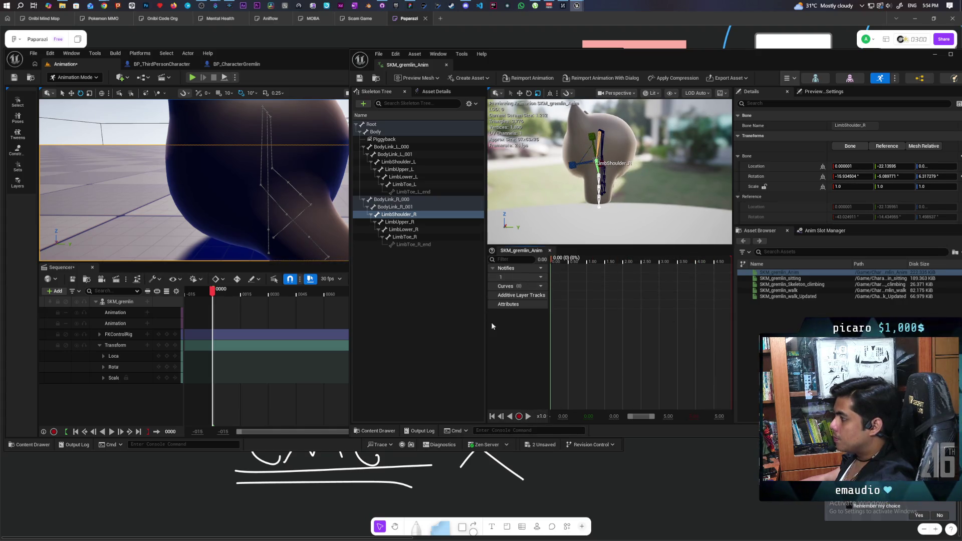
key(space)
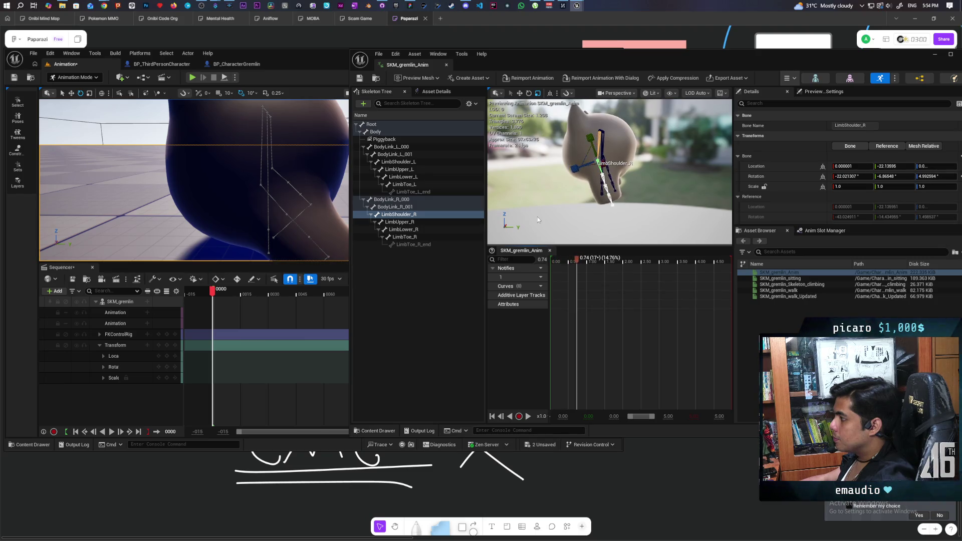
click(537, 217)
click(554, 278)
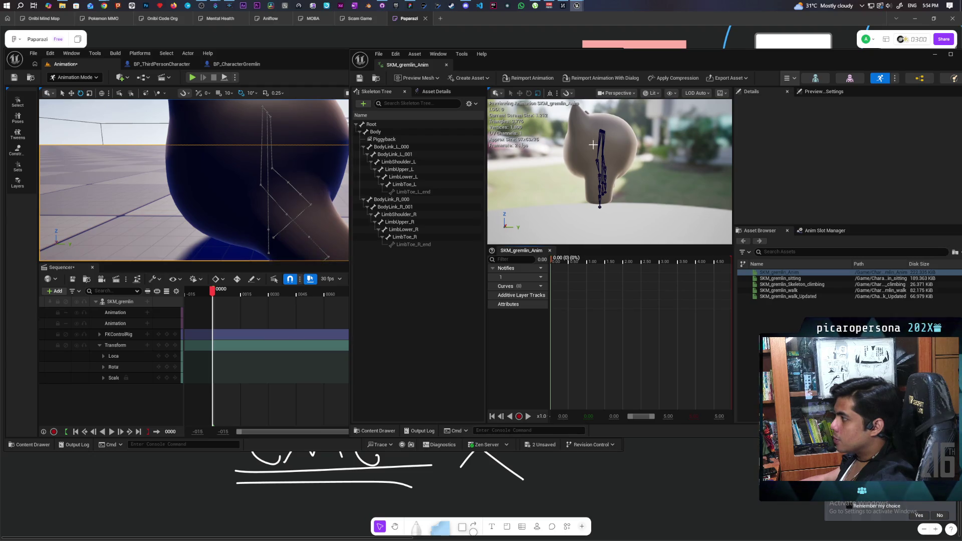
mouse_move(280, 162)
mouse_down()
mouse_move(274, 119)
mouse_move(274, 199)
mouse_up()
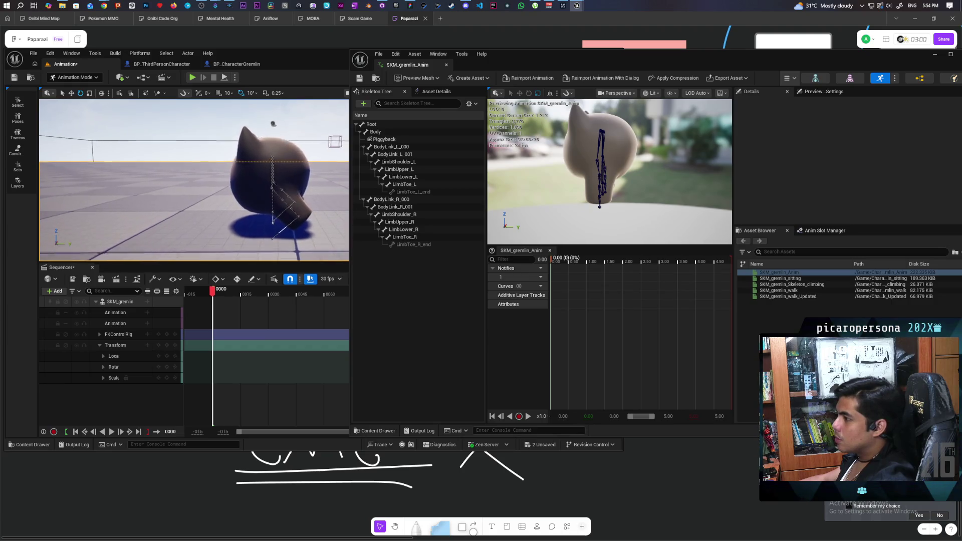
Select the gremlin's Body control and rotate it slightly with the gizmo.
click(285, 193)
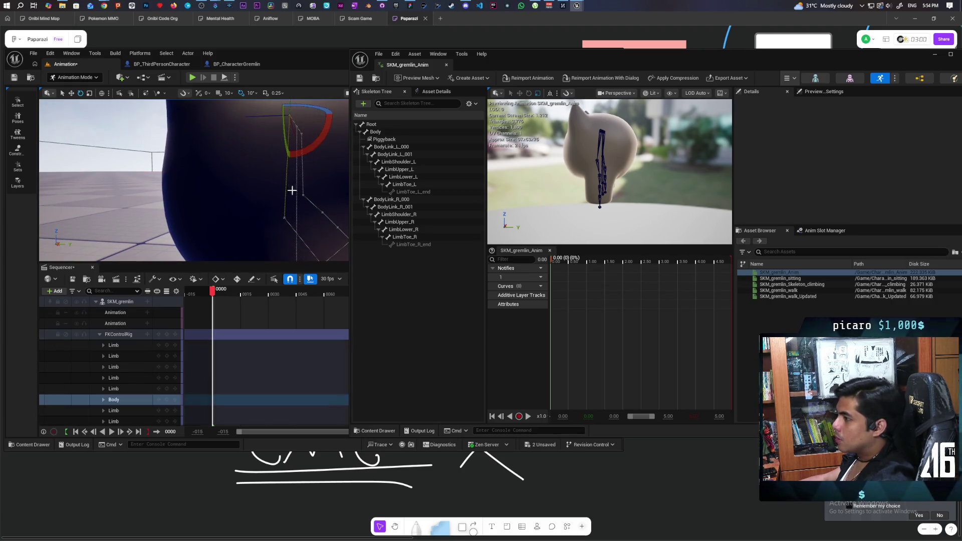
scroll(296, 194, down, 5)
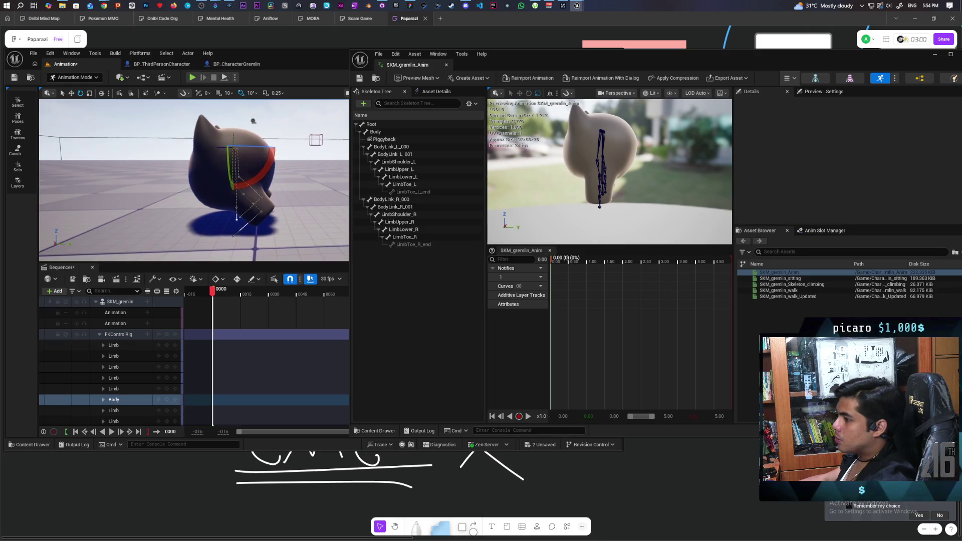
drag(173, 188, 150, 181)
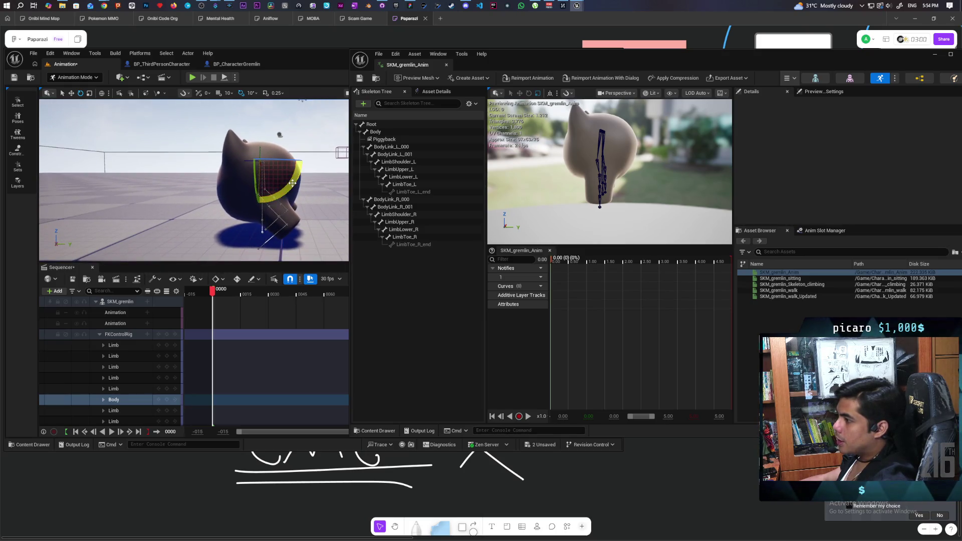
drag(292, 184, 292, 184)
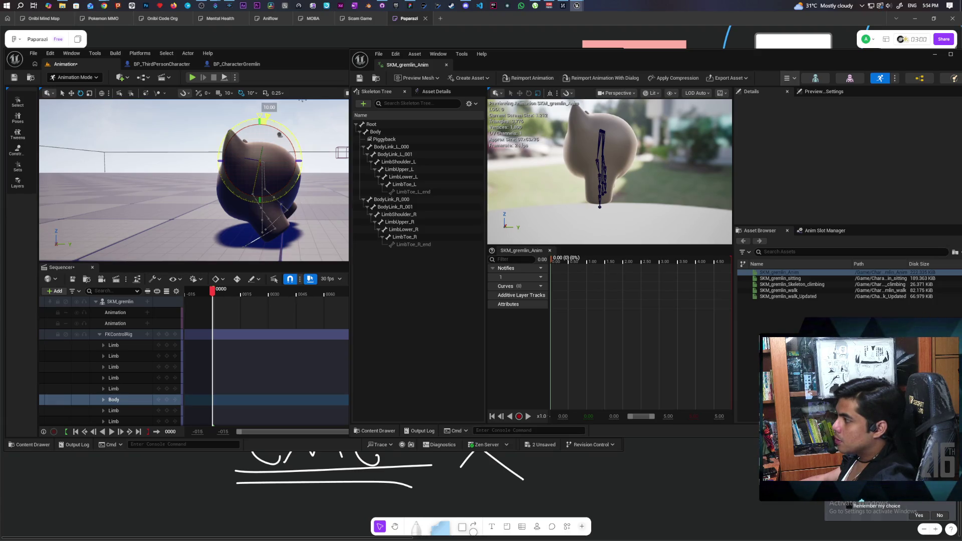
mouse_move(290, 197)
mouse_down()
mouse_move(226, 188)
mouse_move(278, 197)
mouse_up()
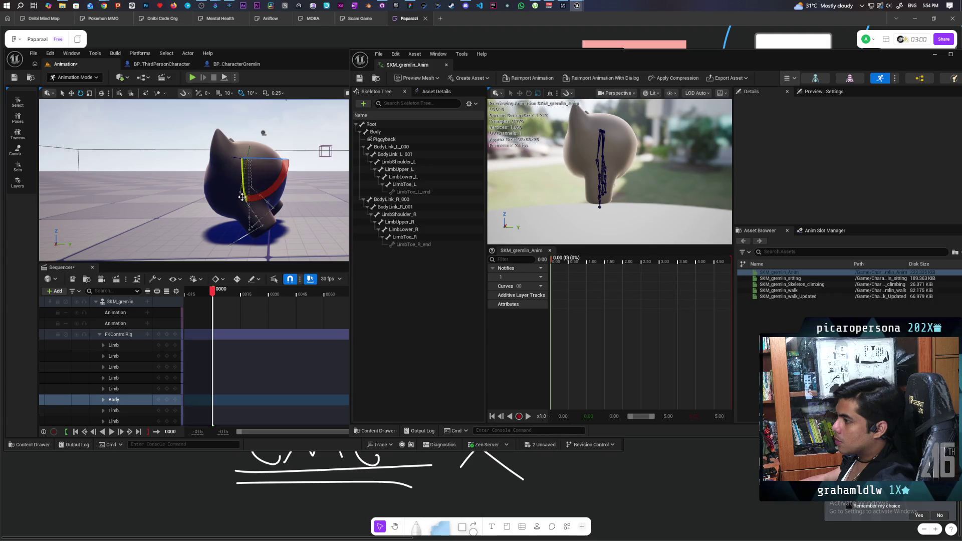
mouse_move(242, 199)
mouse_down()
mouse_move(224, 217)
mouse_move(150, 181)
mouse_up()
Pick limb controls around the gremlin and rearrange the editor windows.
click(219, 201)
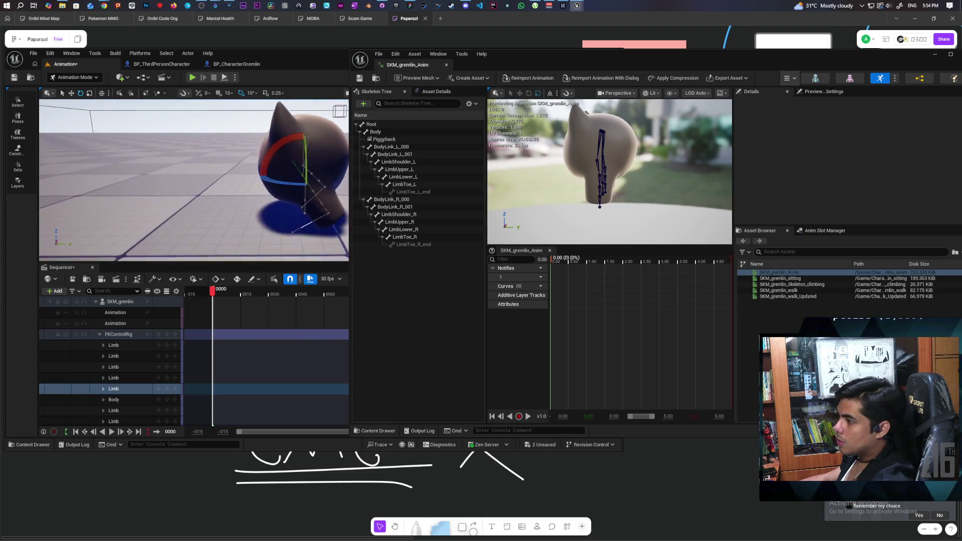
drag(225, 196, 195, 188)
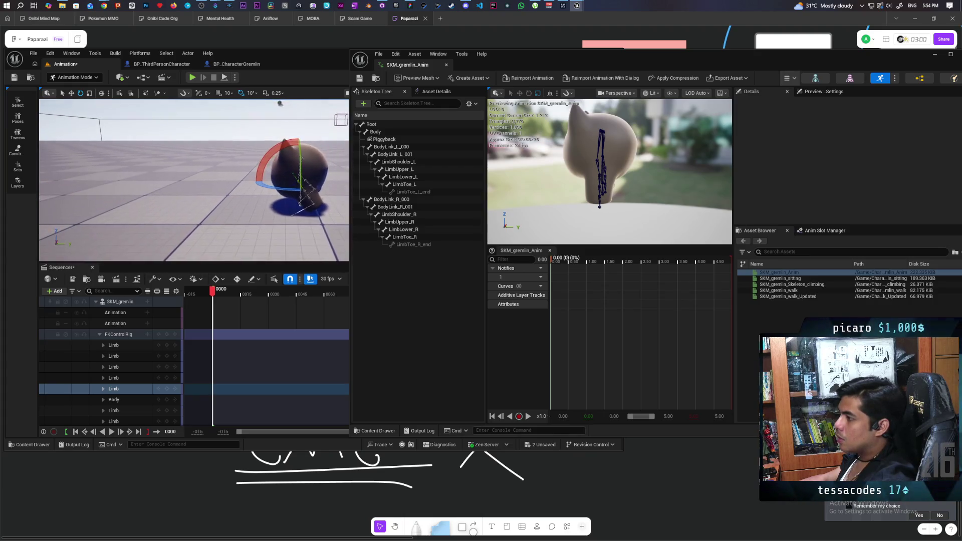
click(299, 203)
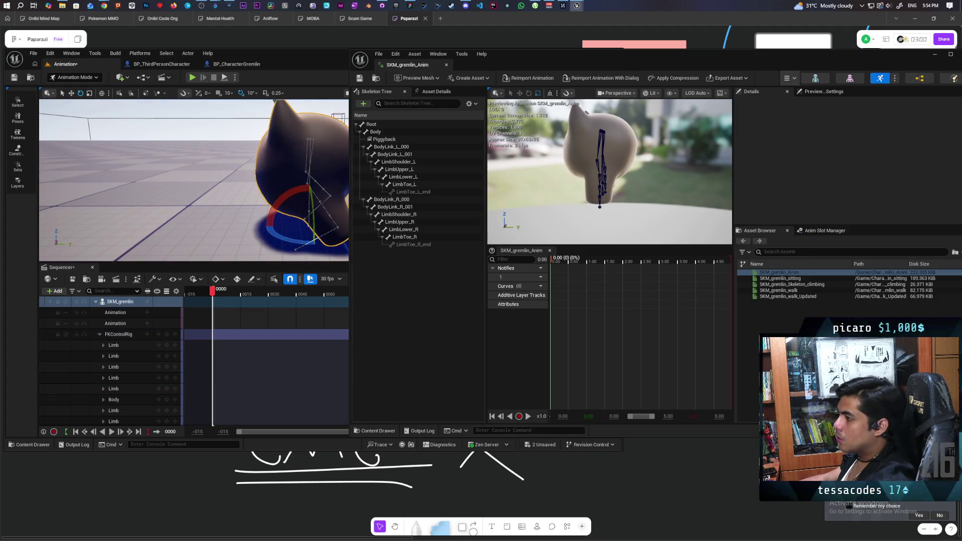
drag(287, 182, 192, 175)
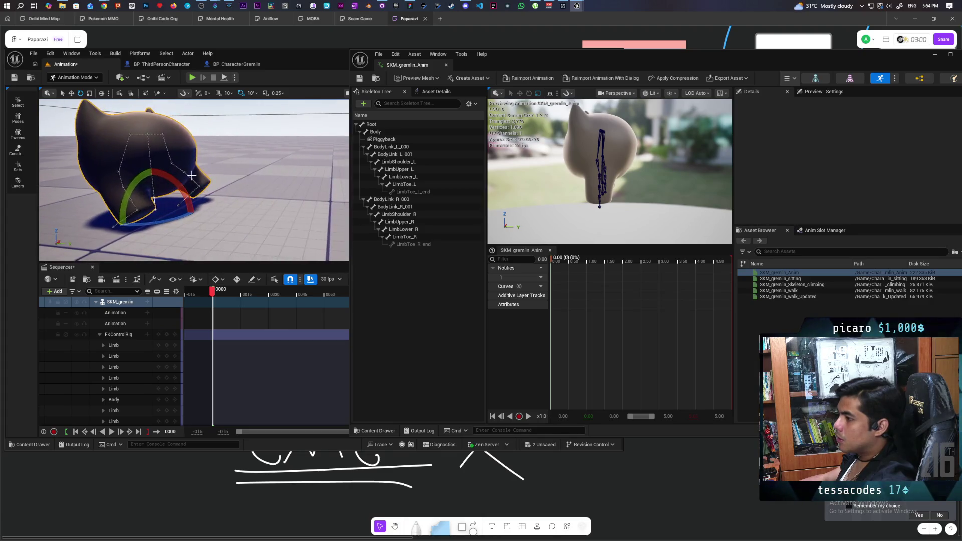
click(119, 178)
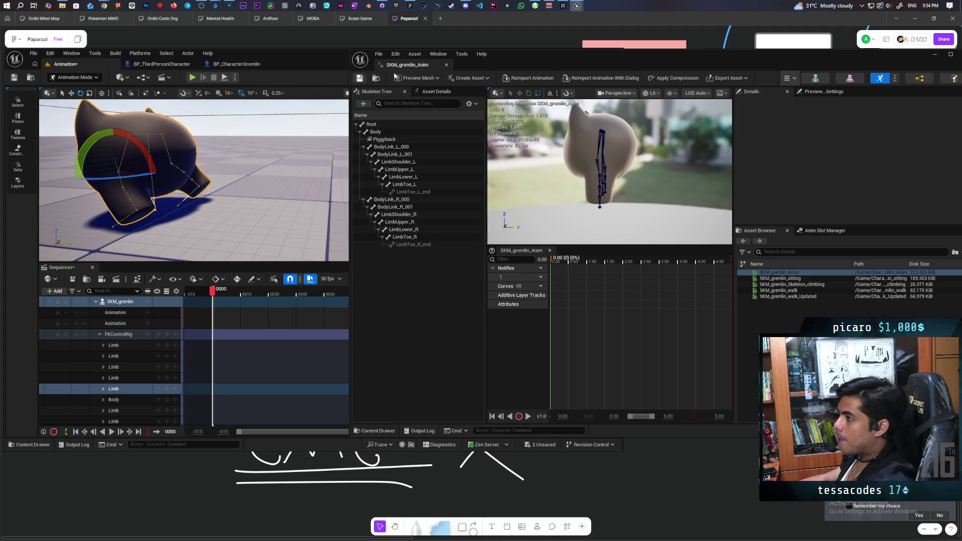
drag(528, 64, 711, 47)
drag(421, 58, 434, 70)
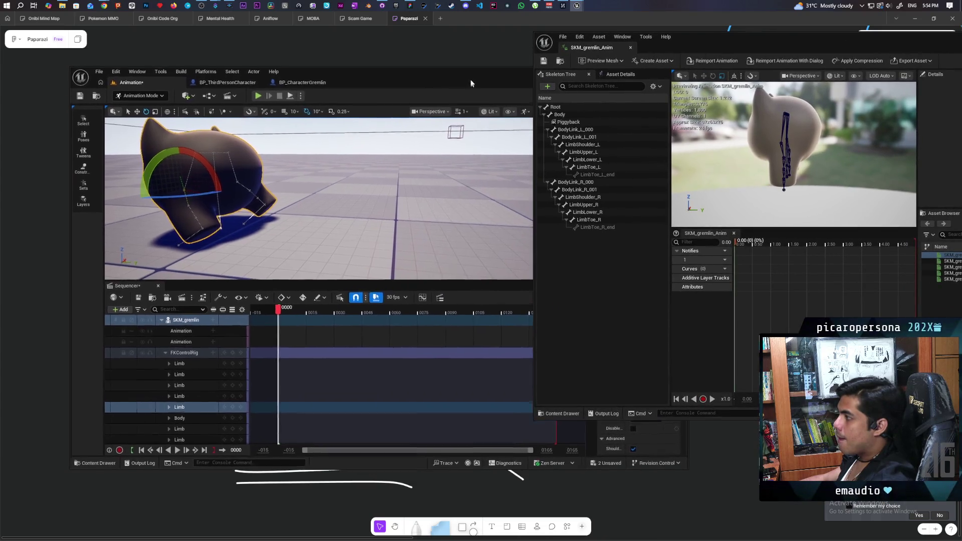
Rotate one gremlin limb control by about 30 degrees and deselect it.
drag(268, 173, 151, 180)
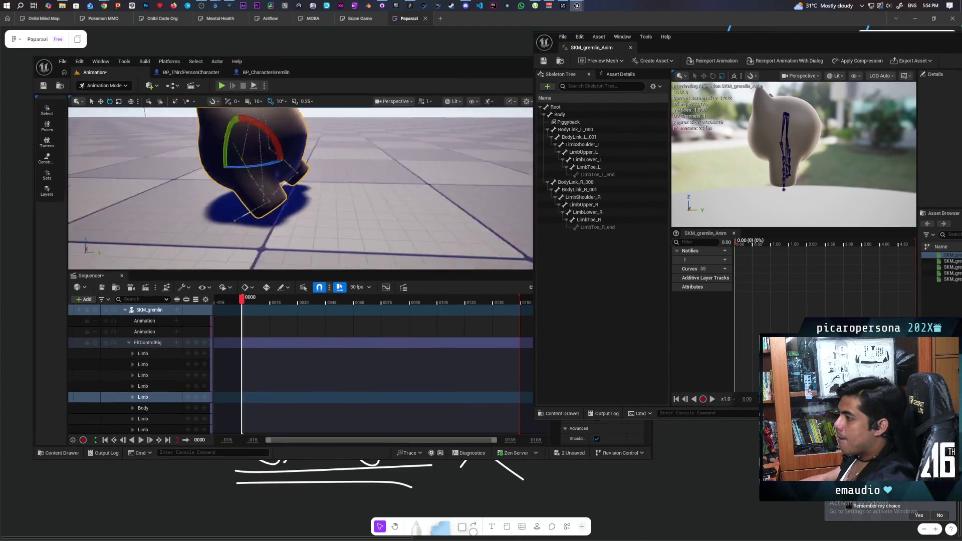
drag(268, 180, 225, 151)
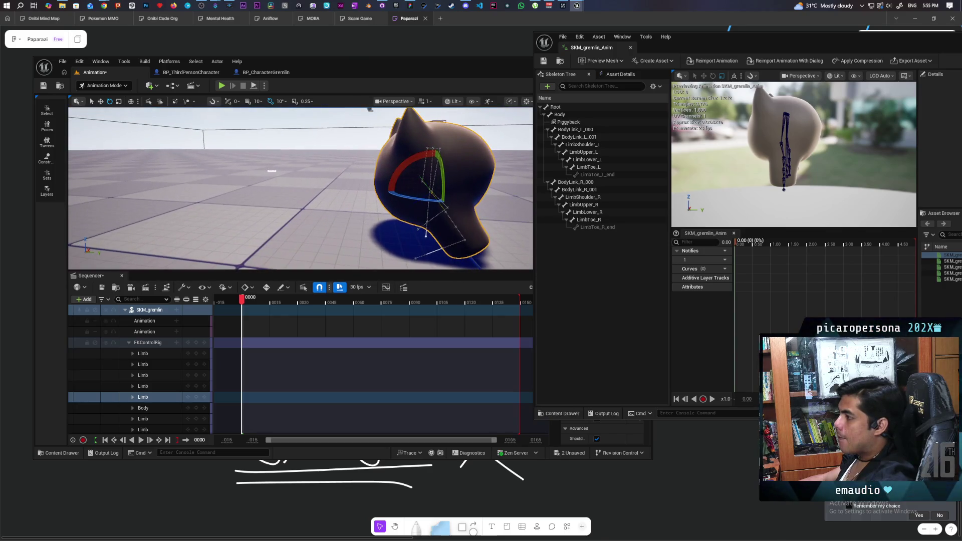
key(Escape)
drag(350, 113, 337, 113)
mouse_move(322, 115)
mouse_down()
mouse_move(391, 117)
mouse_move(304, 161)
mouse_up()
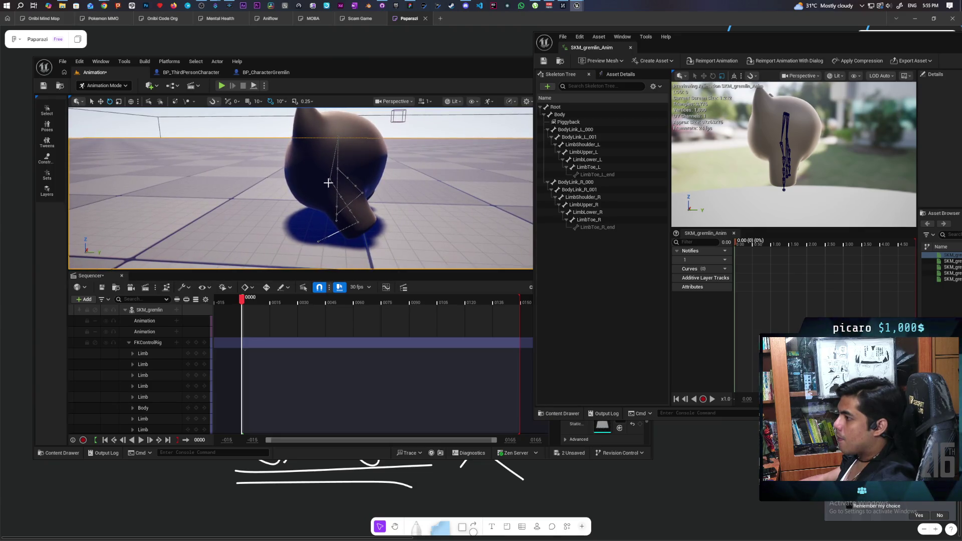
click(331, 183)
mouse_move(365, 162)
mouse_down()
mouse_move(338, 136)
mouse_move(348, 134)
mouse_up()
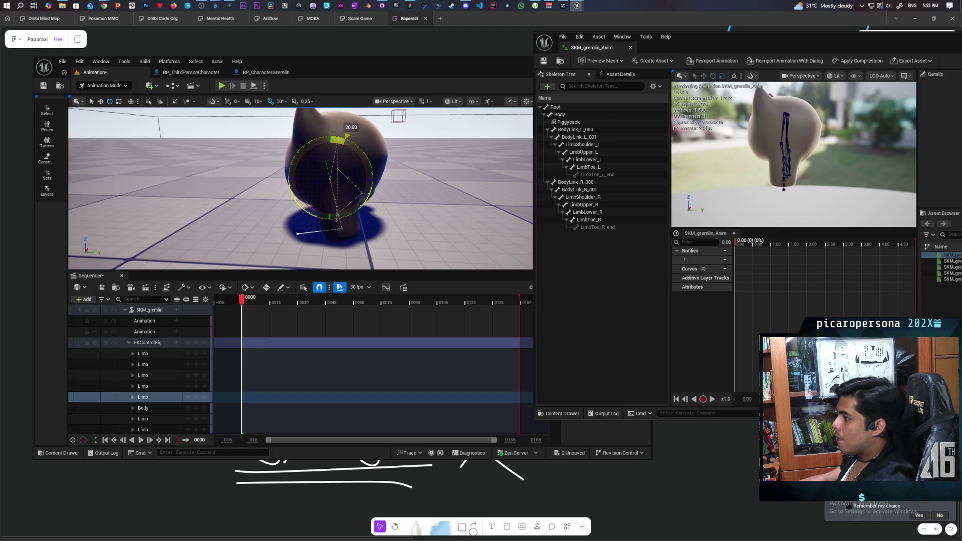
drag(347, 133, 350, 137)
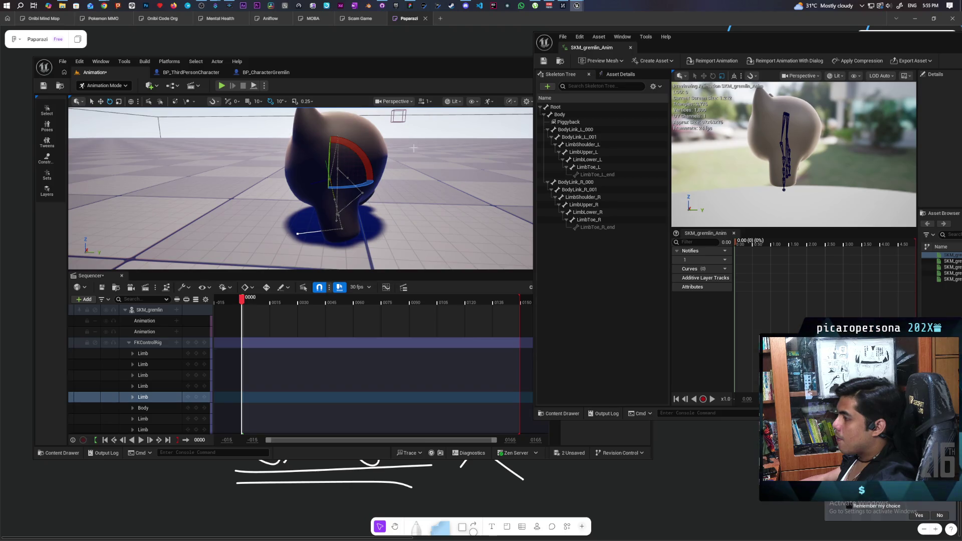
key(Escape)
scroll(343, 211, up, 5)
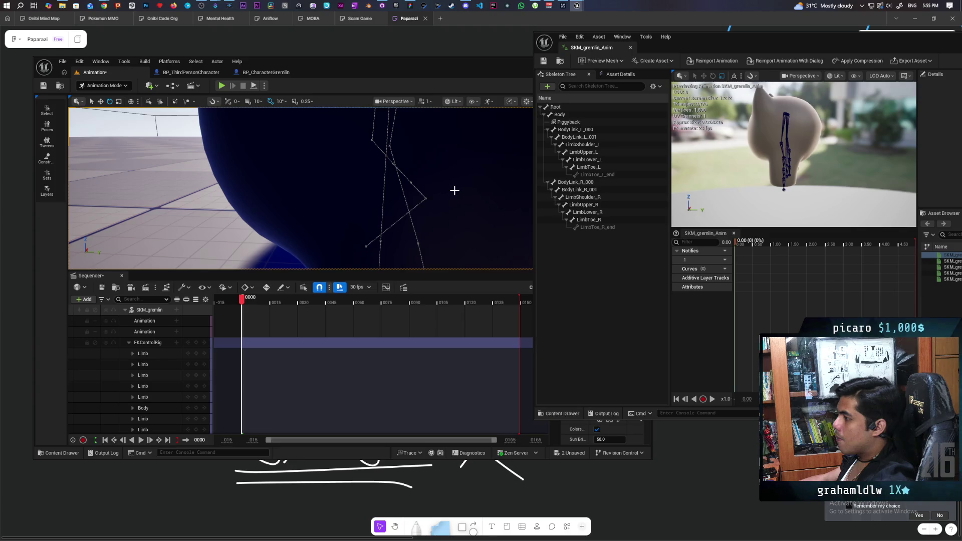
scroll(454, 190, down, 5)
scroll(346, 150, up, 5)
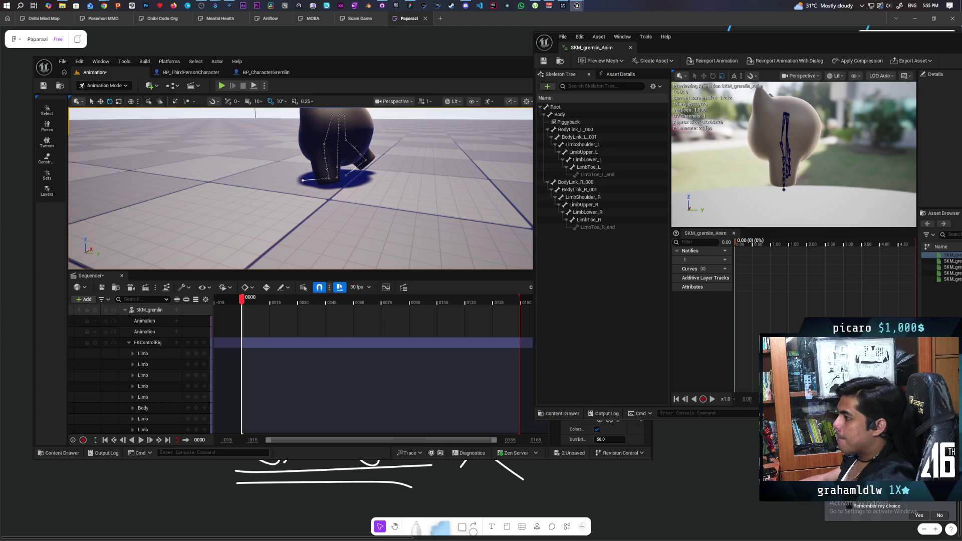
Rotate another limb control by about 10 degrees and deselect it.
click(143, 386)
mouse_move(412, 155)
mouse_down()
mouse_move(411, 118)
mouse_move(346, 107)
mouse_move(225, 135)
mouse_up()
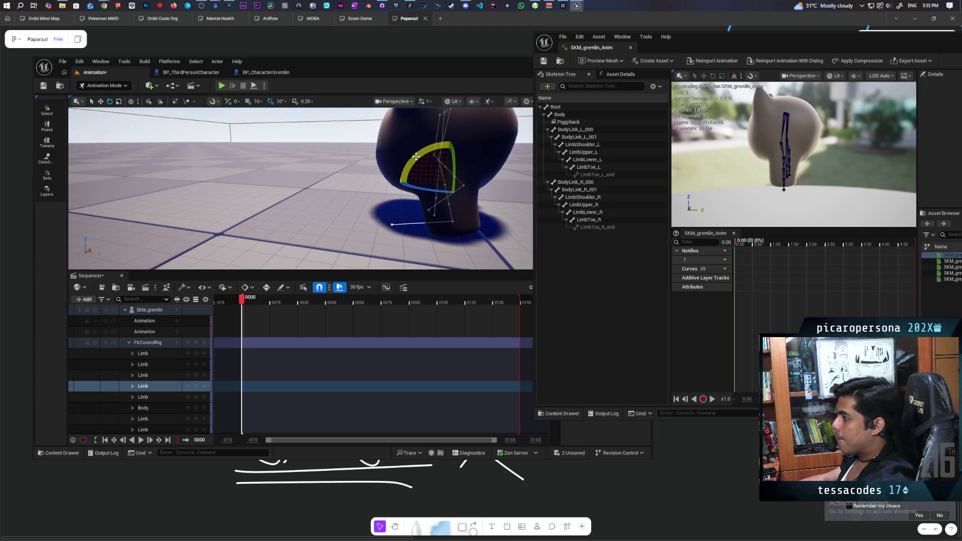
drag(415, 156, 455, 143)
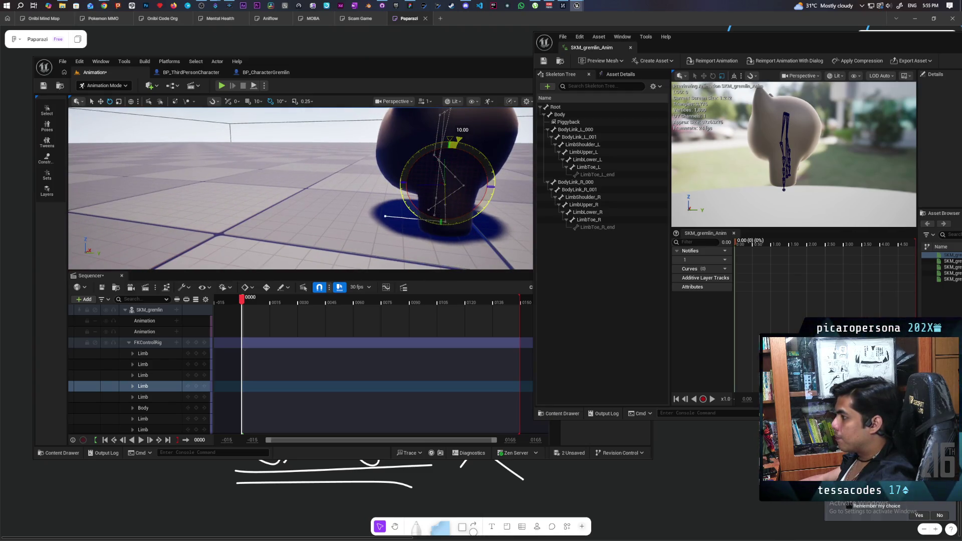
drag(455, 143, 433, 176)
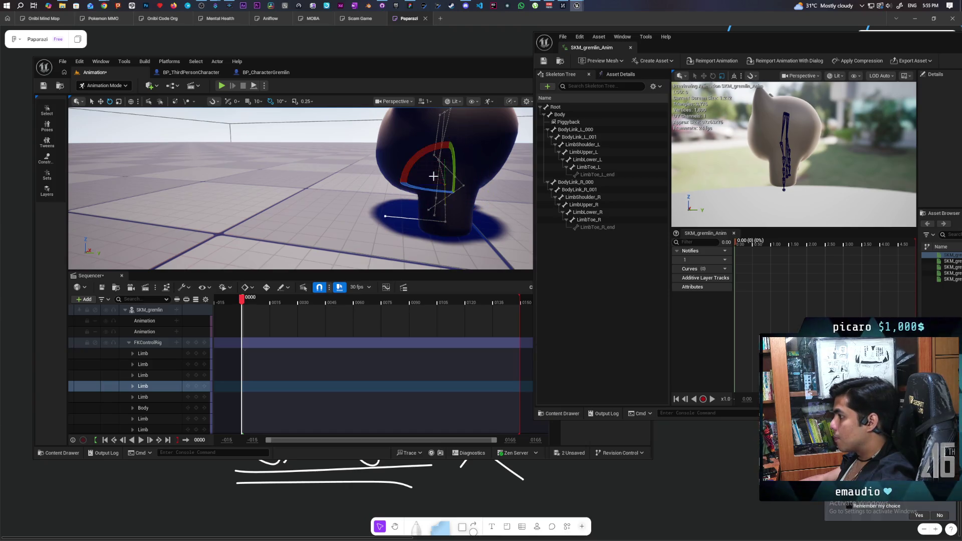
click(344, 136)
mouse_move(344, 136)
mouse_down()
mouse_move(459, 114)
mouse_move(300, 188)
mouse_up()
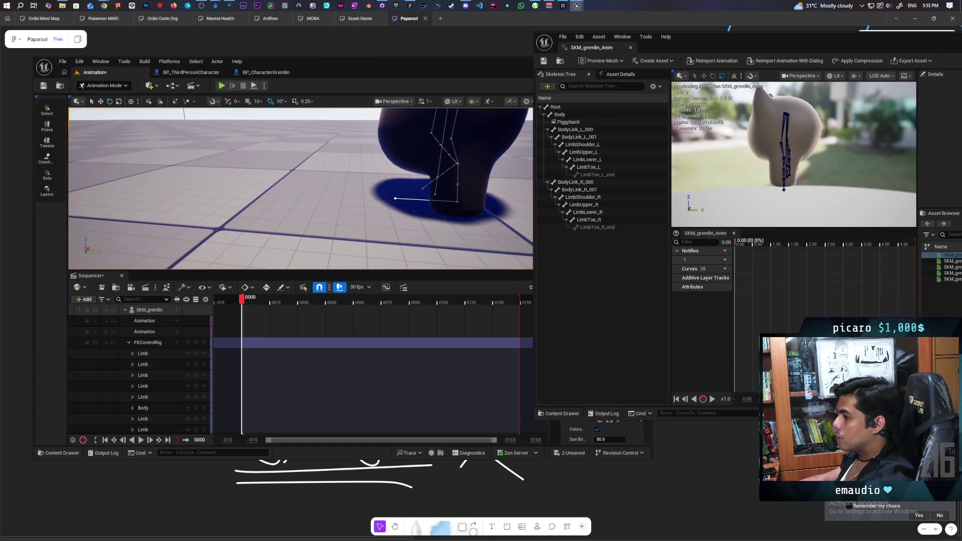
drag(451, 188, 188, 166)
drag(376, 188, 361, 180)
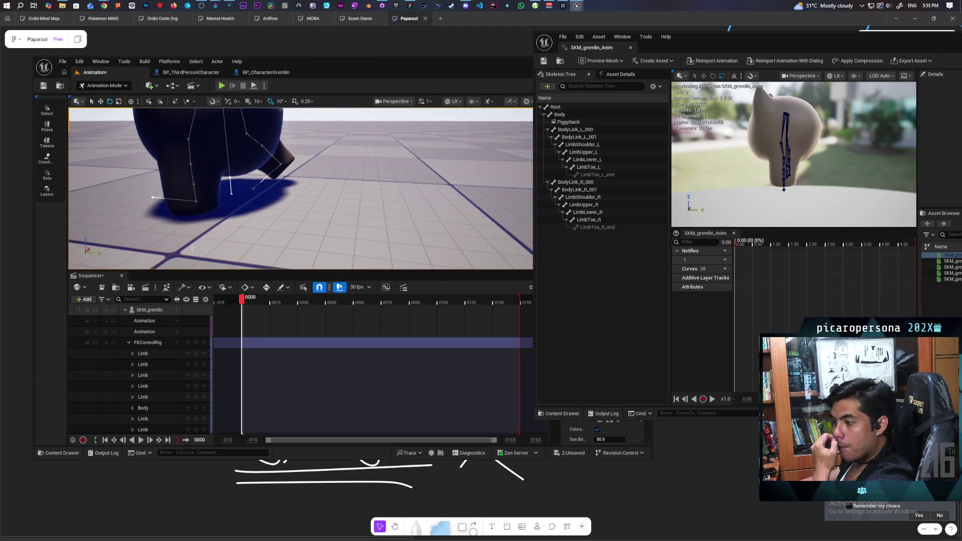
scroll(154, 376, down, 2)
scroll(150, 339, down, 2)
scroll(150, 335, up, 2)
scroll(164, 345, up, 2)
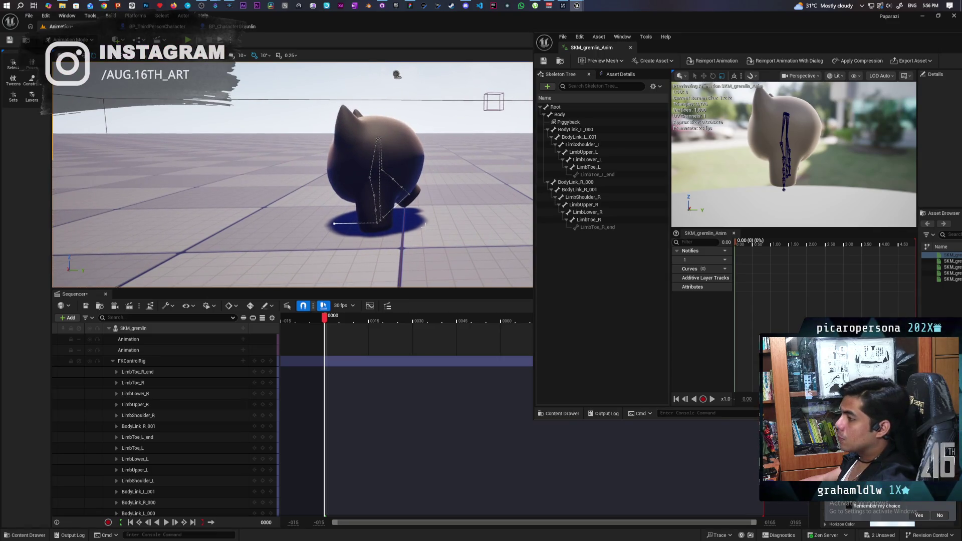
Select the BodyLink_R_001 and LimbShoulder_R controls and their rig tracks.
click(375, 160)
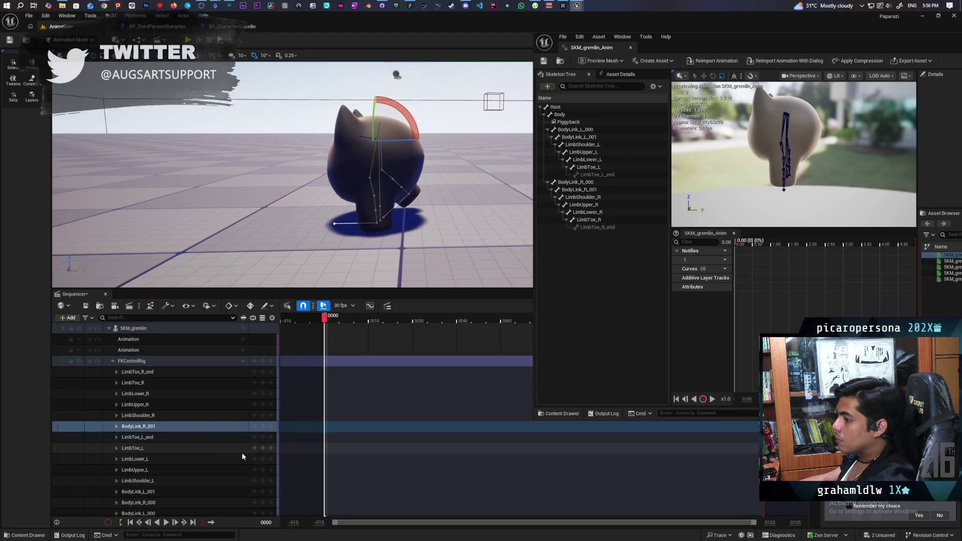
click(262, 428)
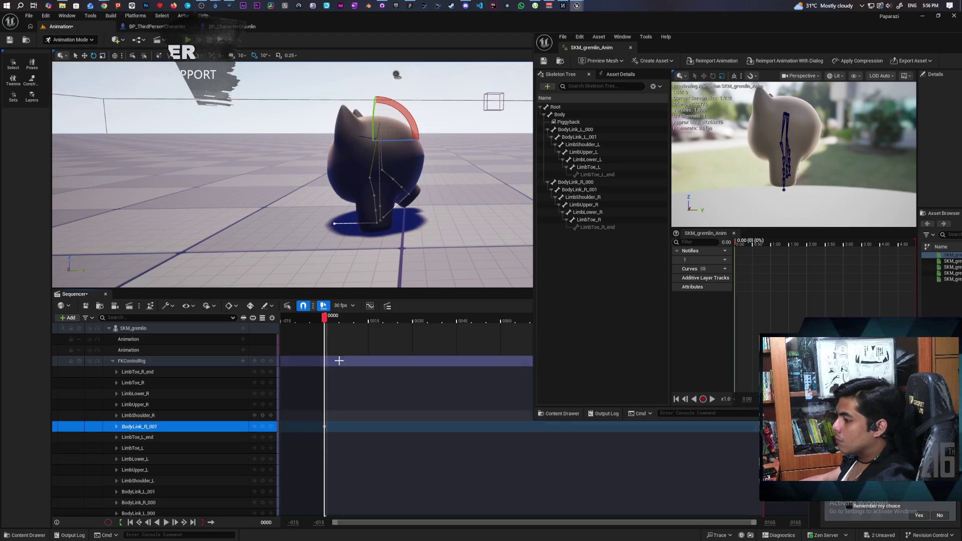
click(386, 160)
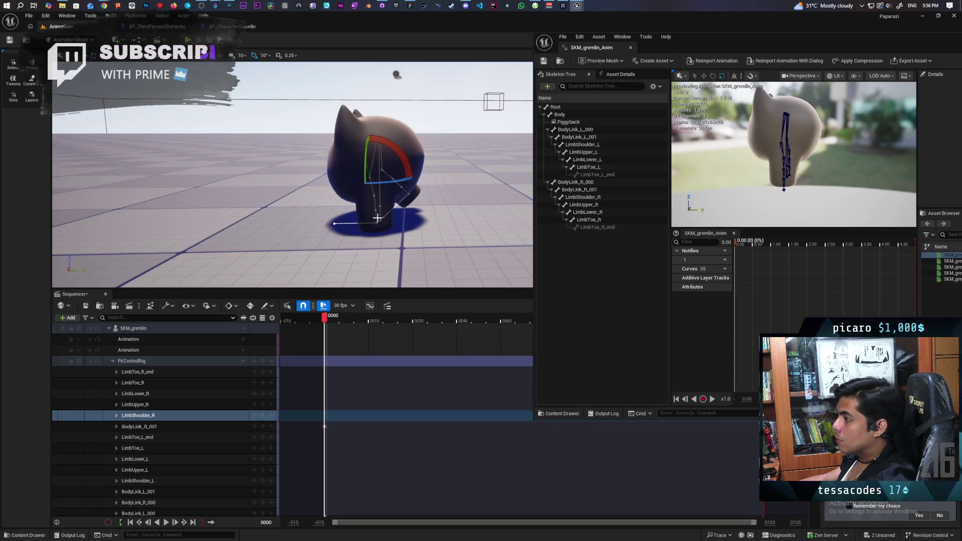
click(263, 416)
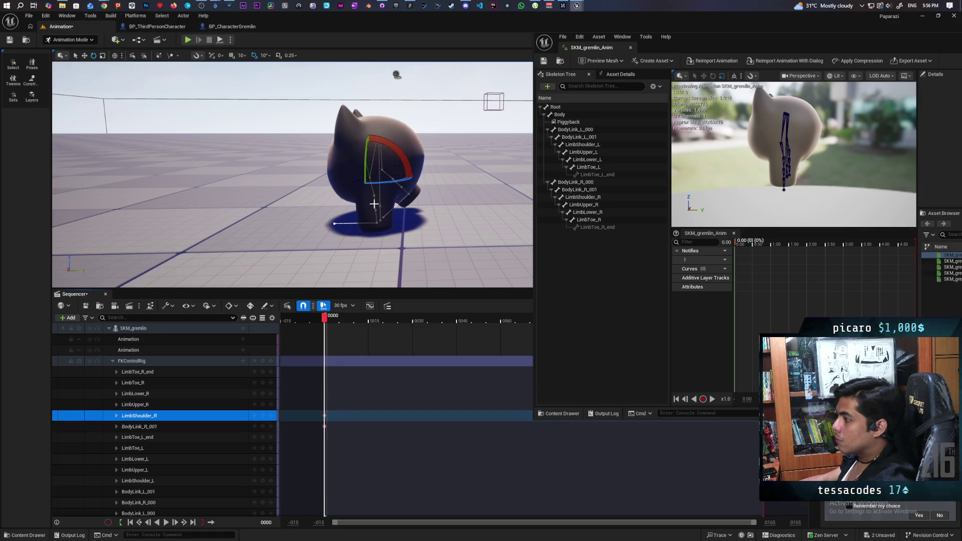
Key LimbUpper_R and BodyLink_R_001 at frame 0, then pick BodyLink_L_001.
click(263, 405)
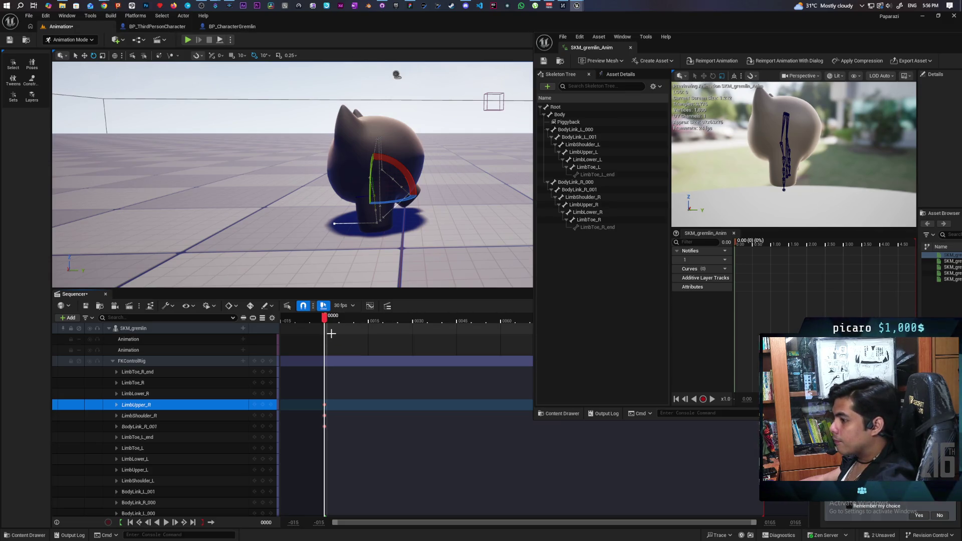
click(182, 426)
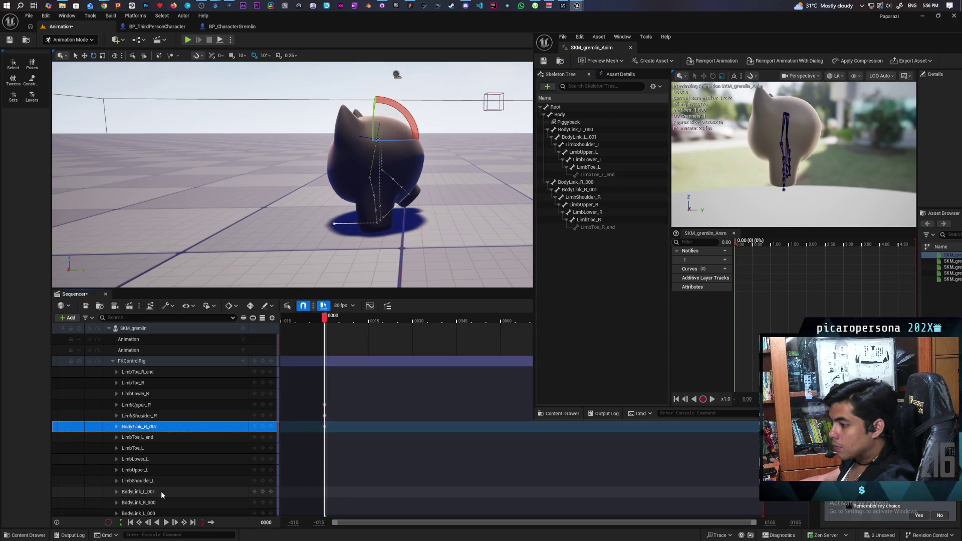
scroll(160, 490, down, 1)
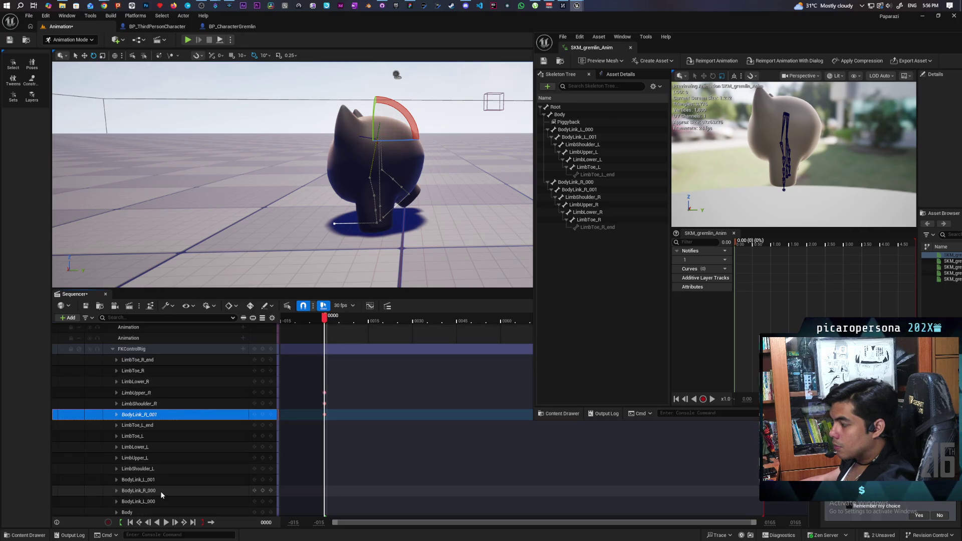
click(382, 154)
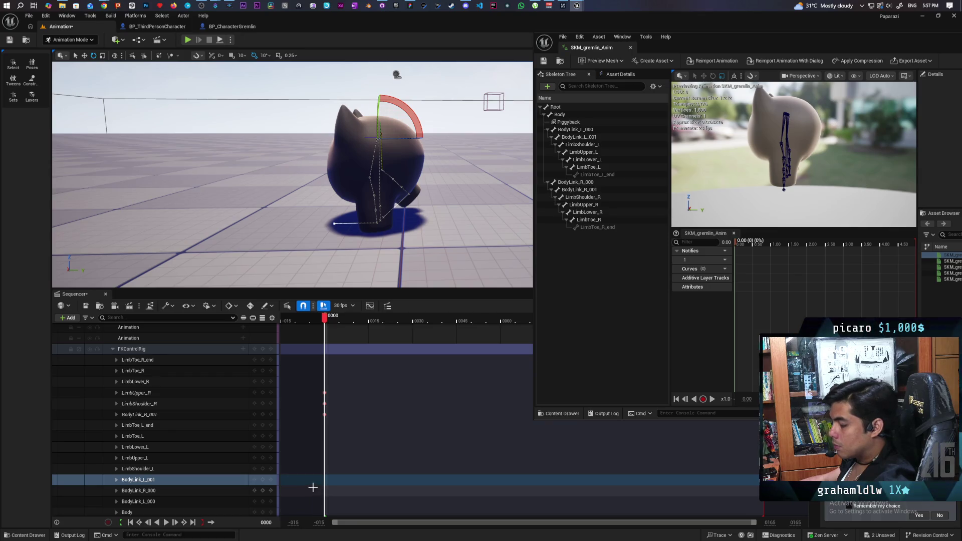
Review the context options on the BodyLink_L_001 and BodyLink_R_001 tracks.
right_click(221, 480)
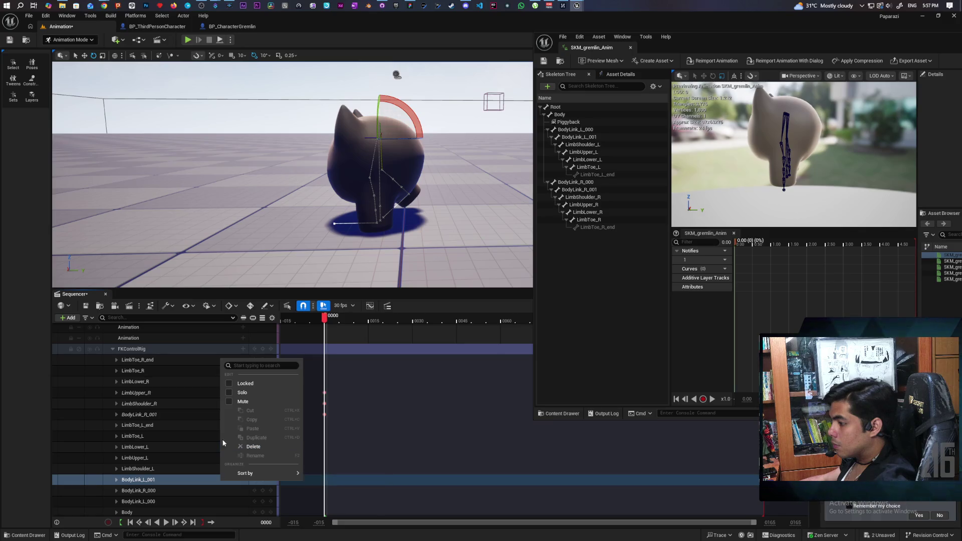
key(Escape)
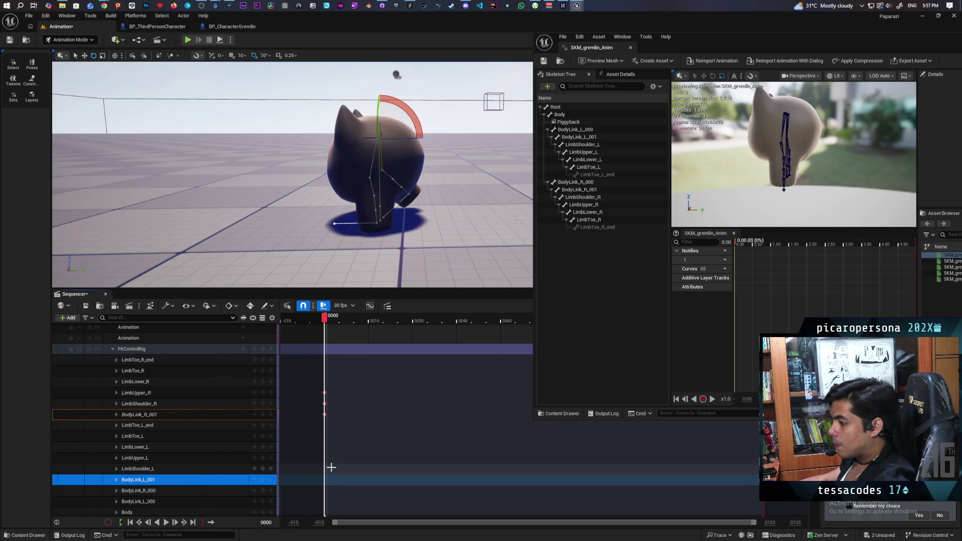
click(172, 414)
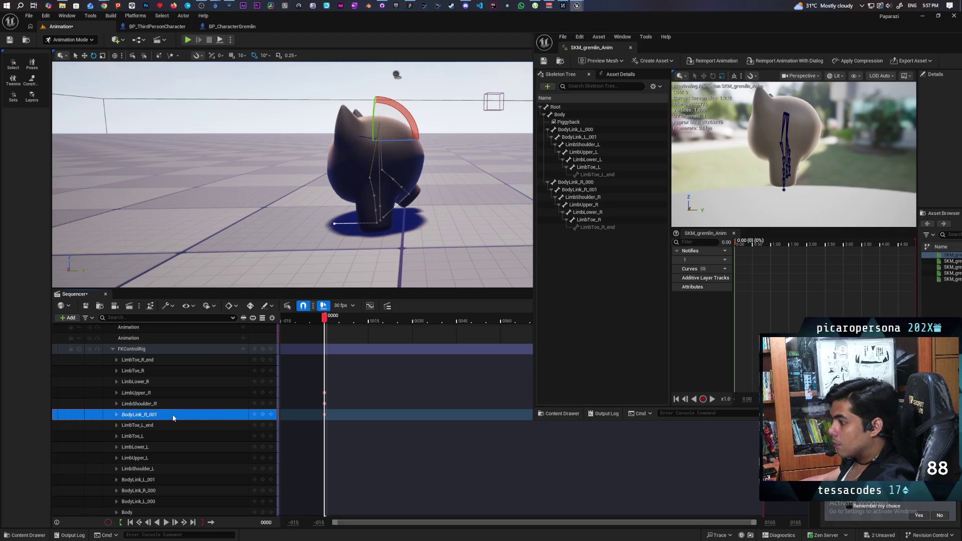
right_click(172, 415)
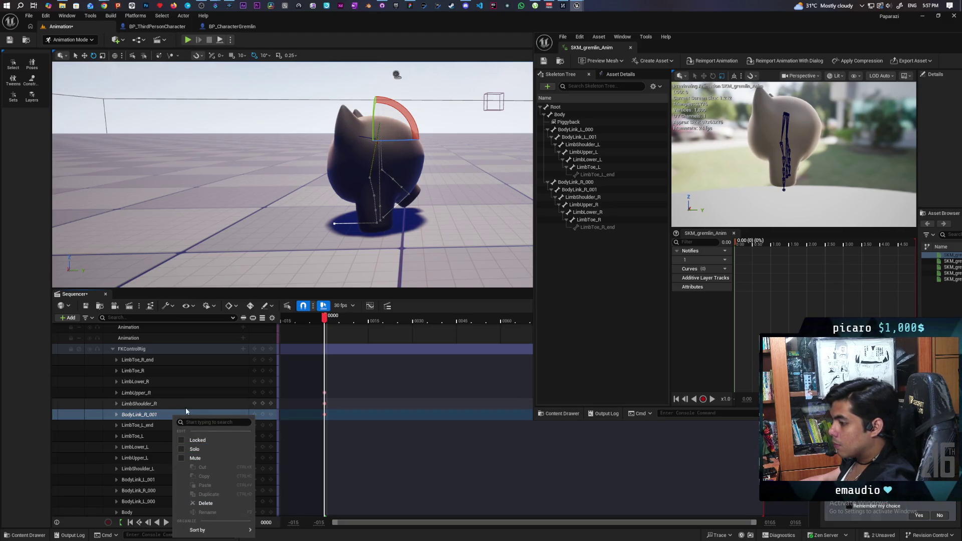
click(315, 414)
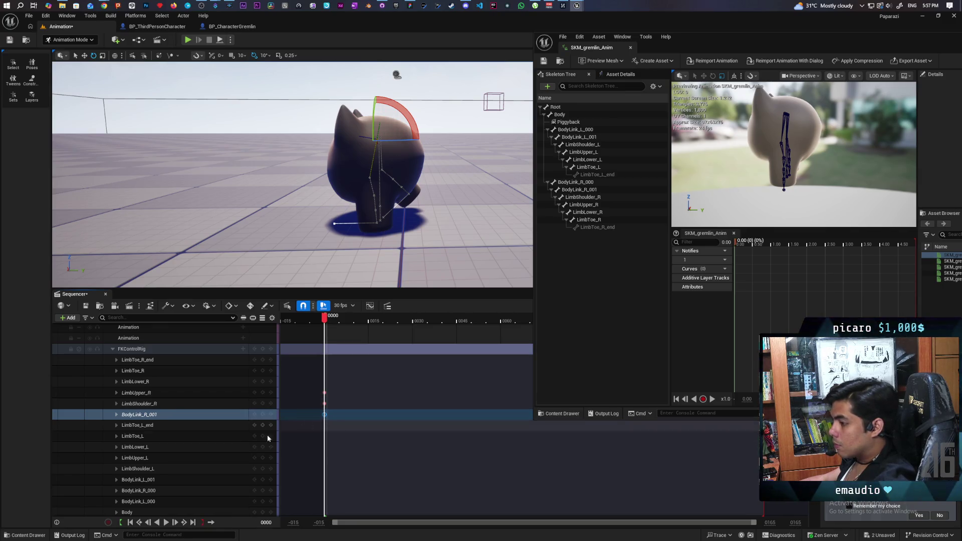
Key the BodyLink_L_001 bone at frame 0 alongside the right-side tracks.
click(190, 480)
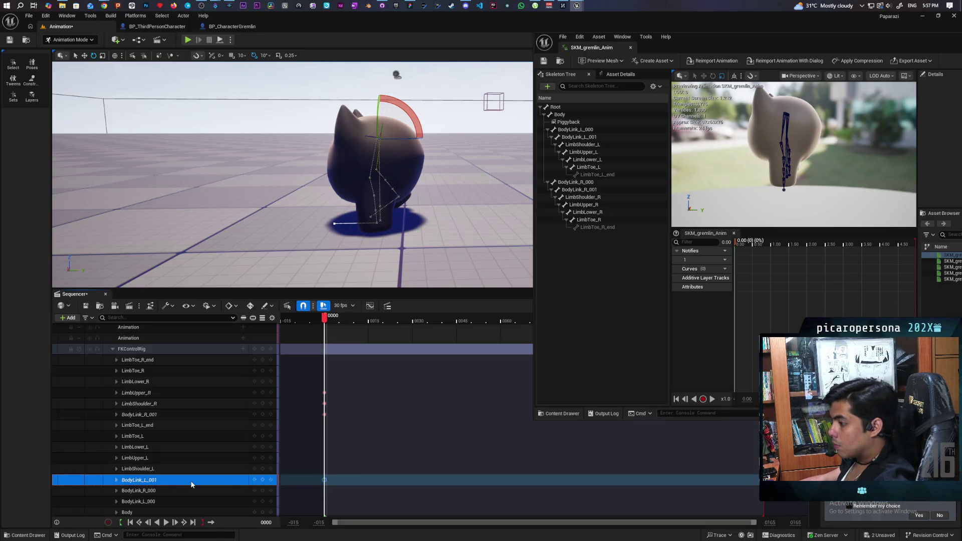
click(329, 406)
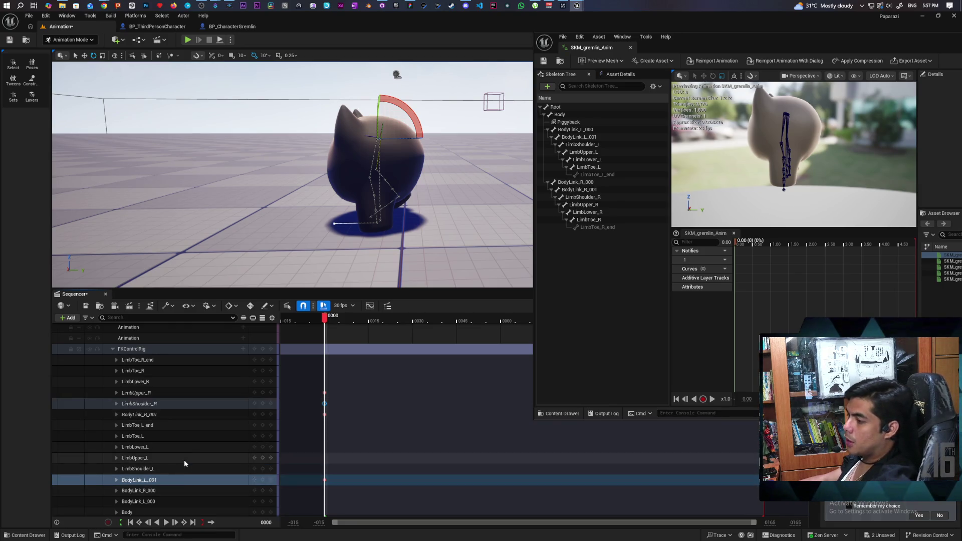
Select the LimbShoulder_L track alongside the LimbShoulder_R frame-0 key so it gets keyed at frame 0.
mouse_move(188, 174)
mouse_down()
mouse_move(301, 188)
mouse_move(263, 187)
mouse_up()
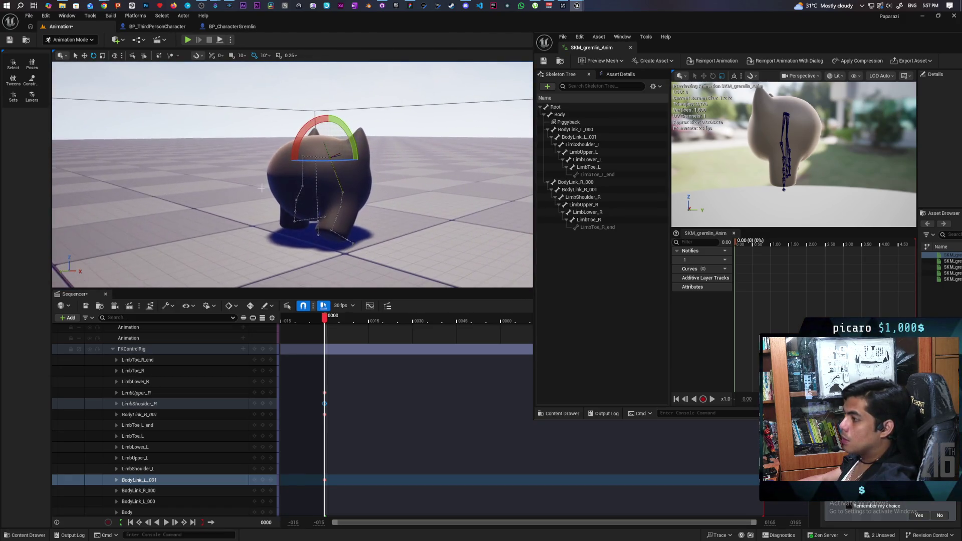
click(138, 468)
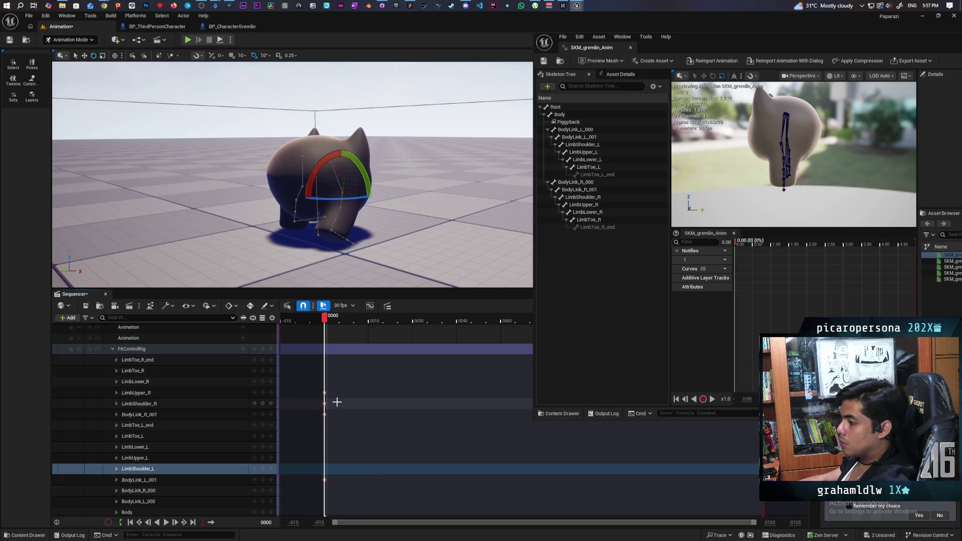
drag(311, 409, 310, 406)
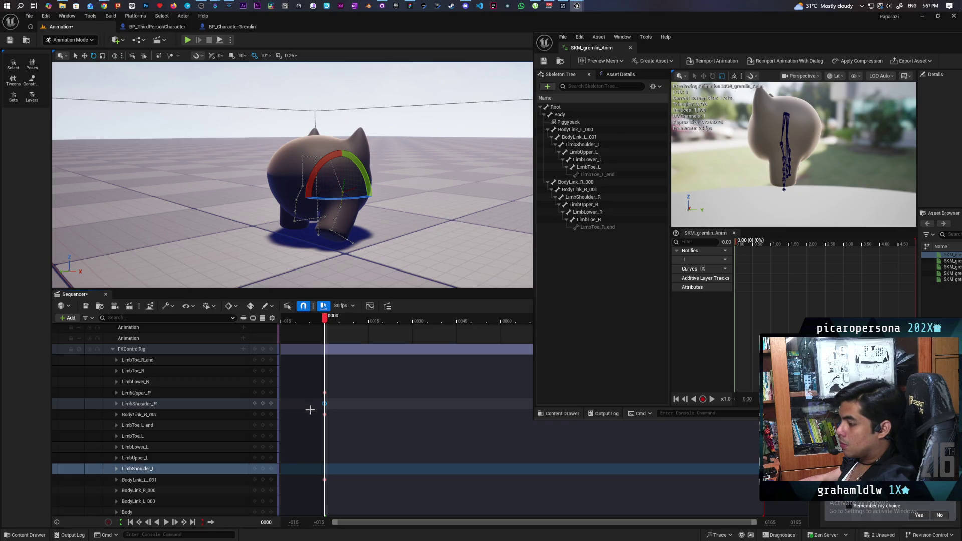
click(222, 469)
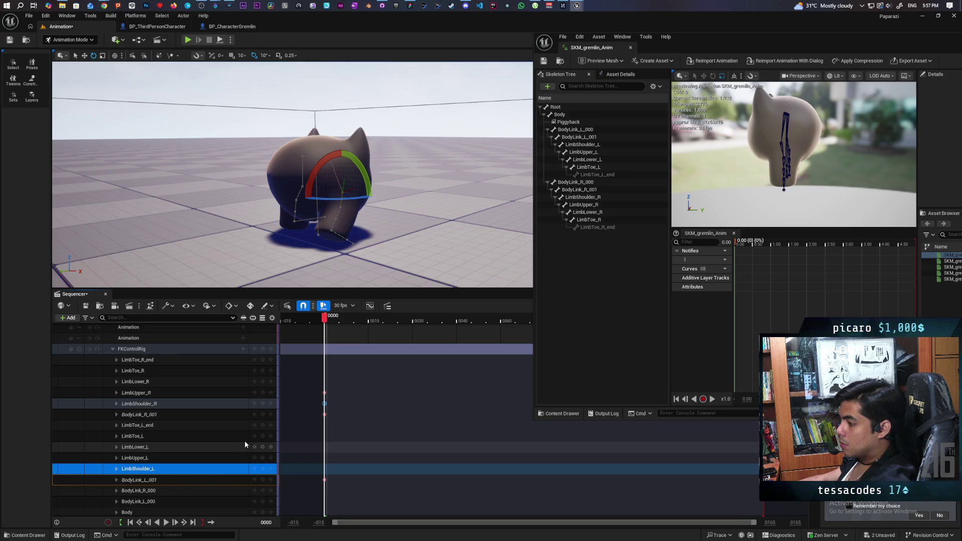
click(184, 404)
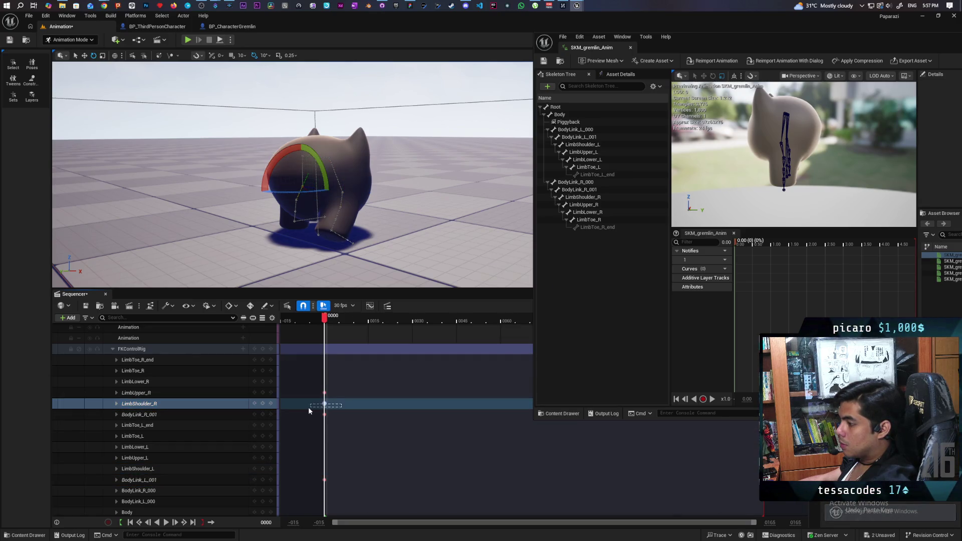
click(325, 406)
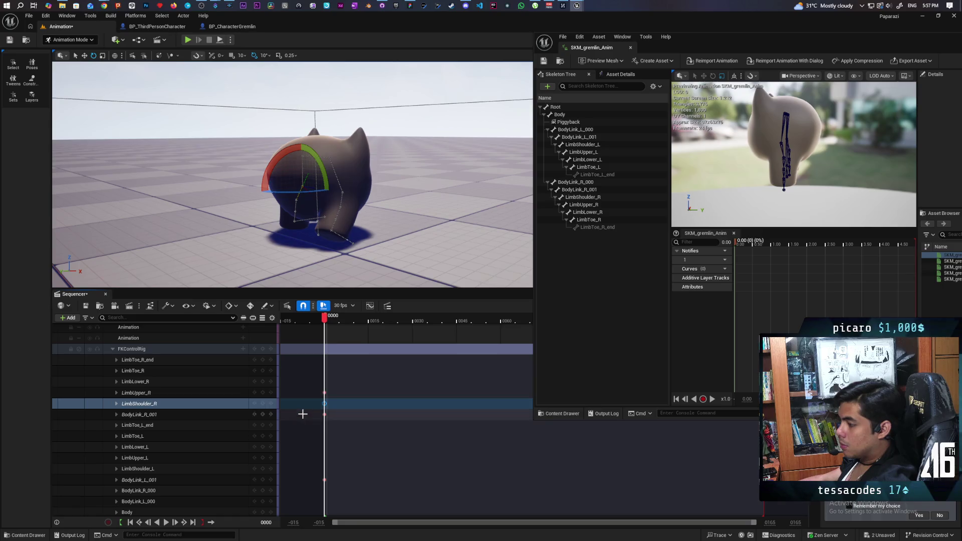
click(199, 470)
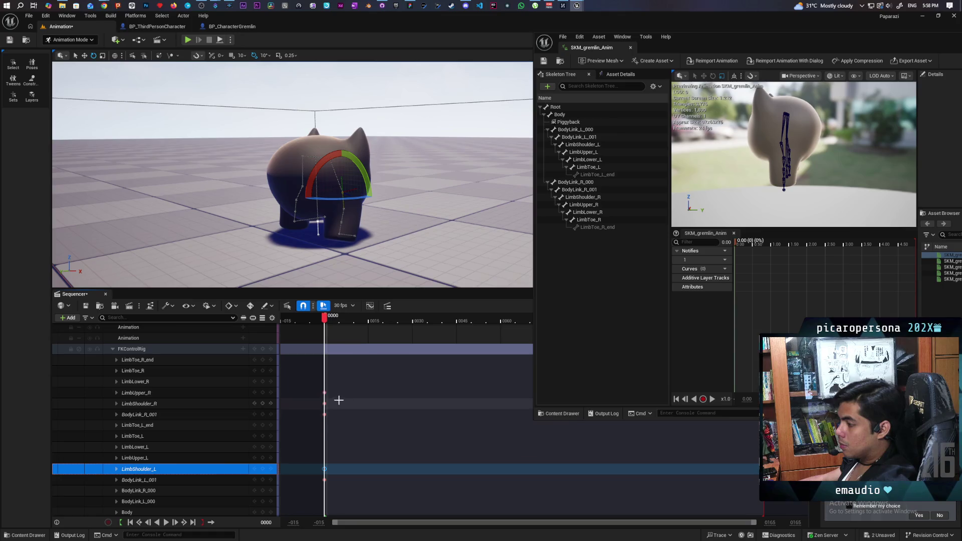
Key LimbUpper_L at frame 0 matching LimbUpper_R, then inspect the lower-body pose.
click(210, 393)
click(325, 394)
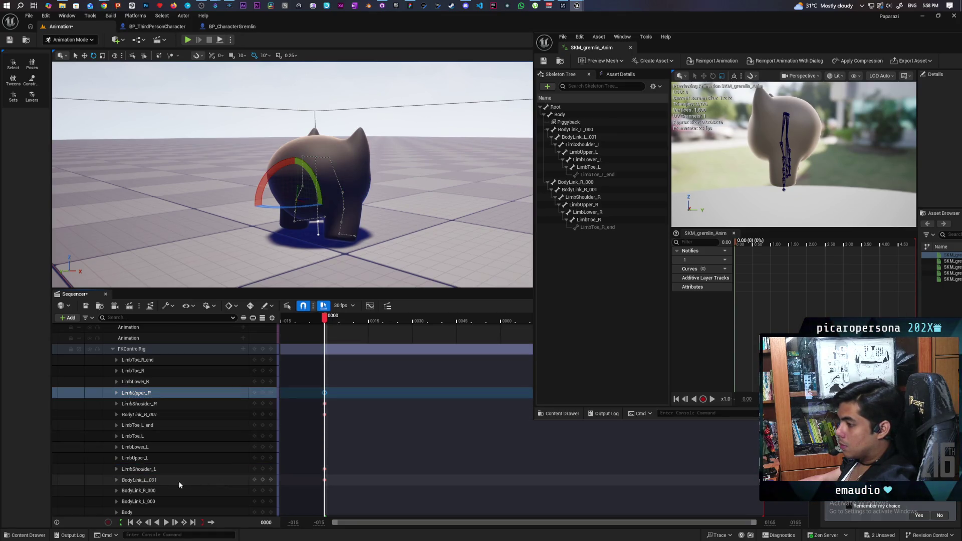
ctrl+click(153, 459)
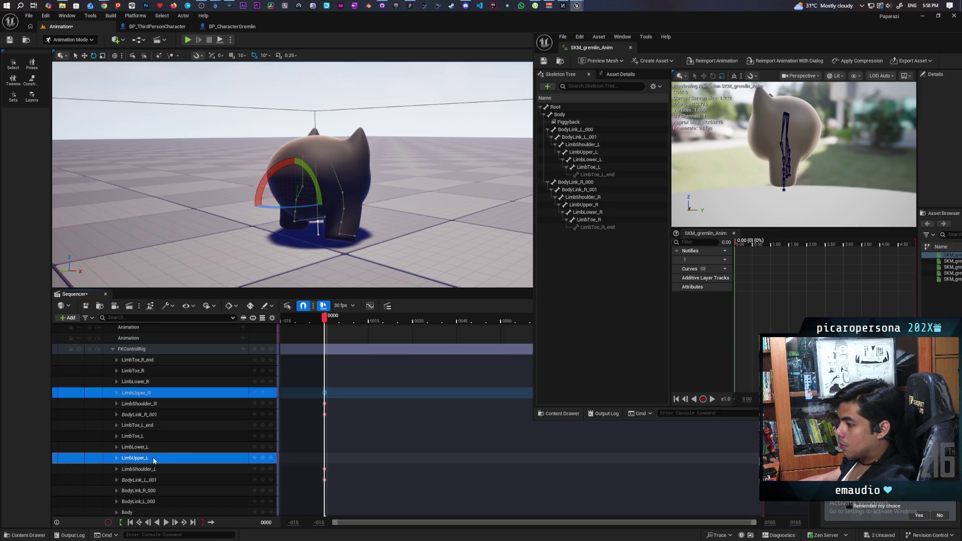
click(325, 458)
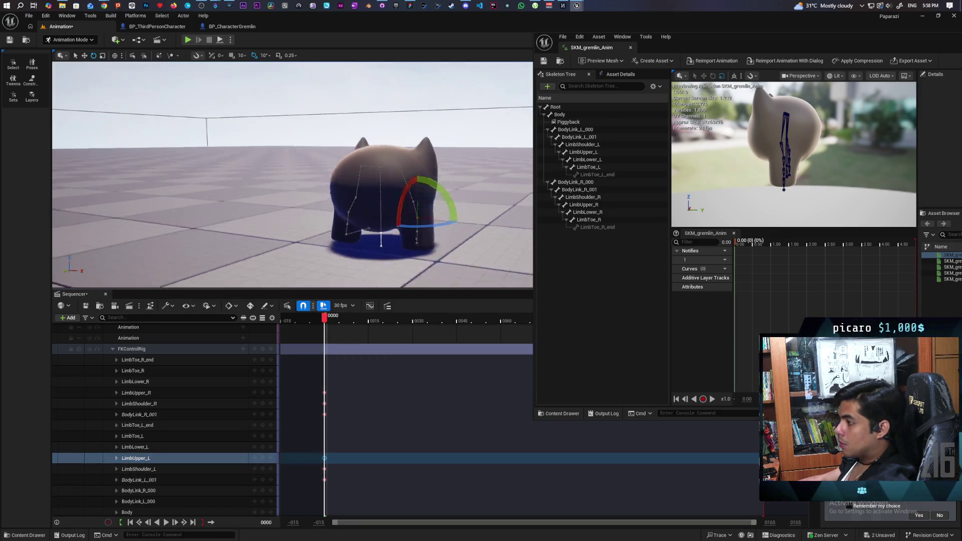
drag(338, 181, 263, 181)
scroll(301, 181, up, 3)
scroll(300, 181, down, 5)
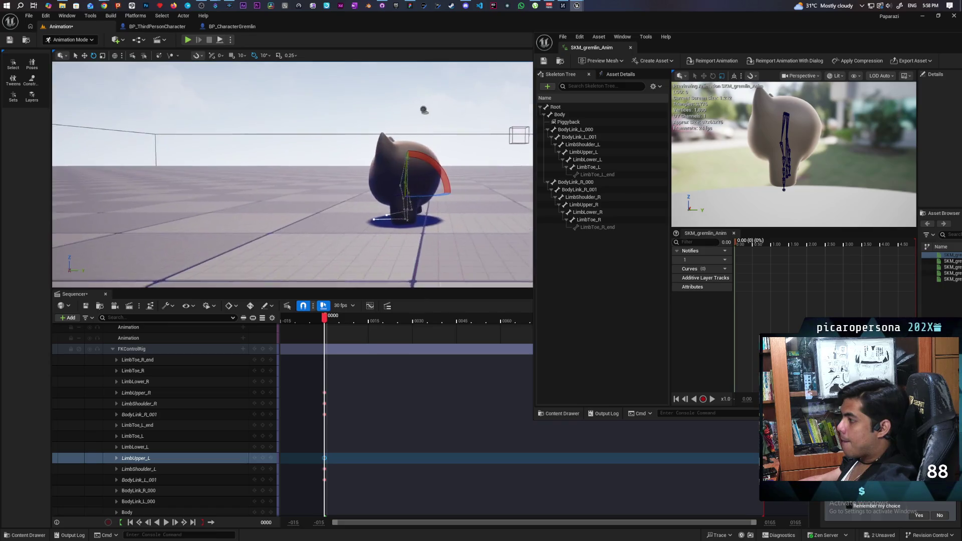
scroll(301, 181, up, 5)
drag(339, 180, 285, 151)
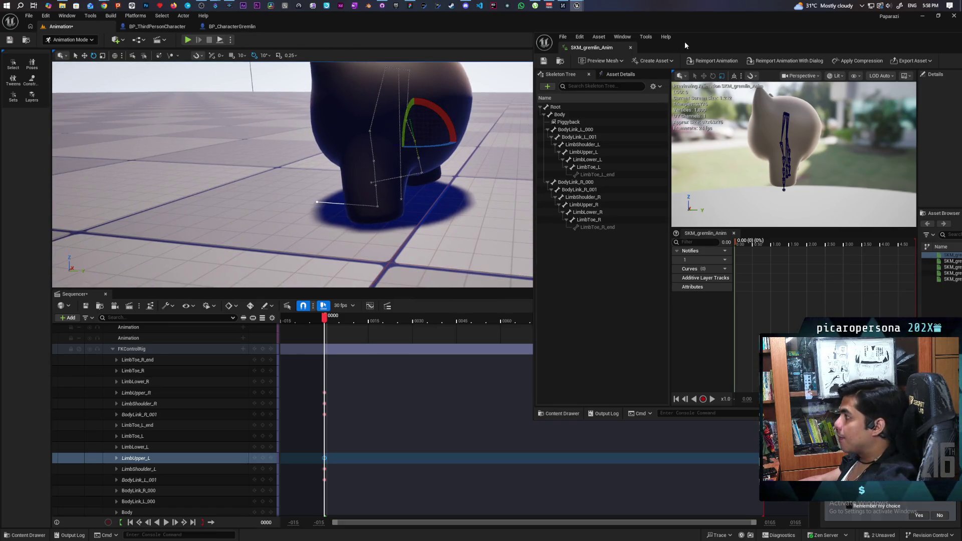
drag(685, 42, 526, 399)
Orbit around the gremlin's head and expand LimbUpper_L's location and rotation channels.
drag(451, 173, 526, 173)
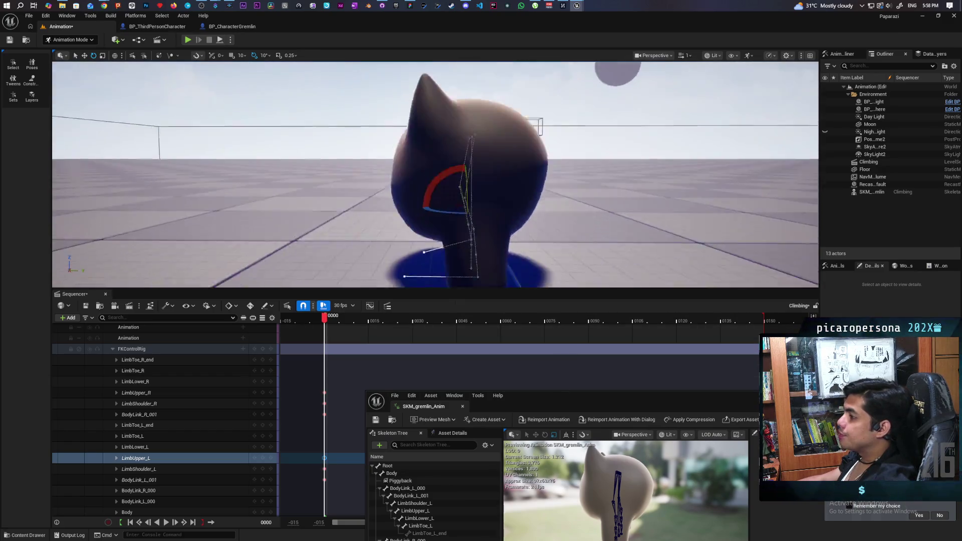
scroll(436, 165, up, 4)
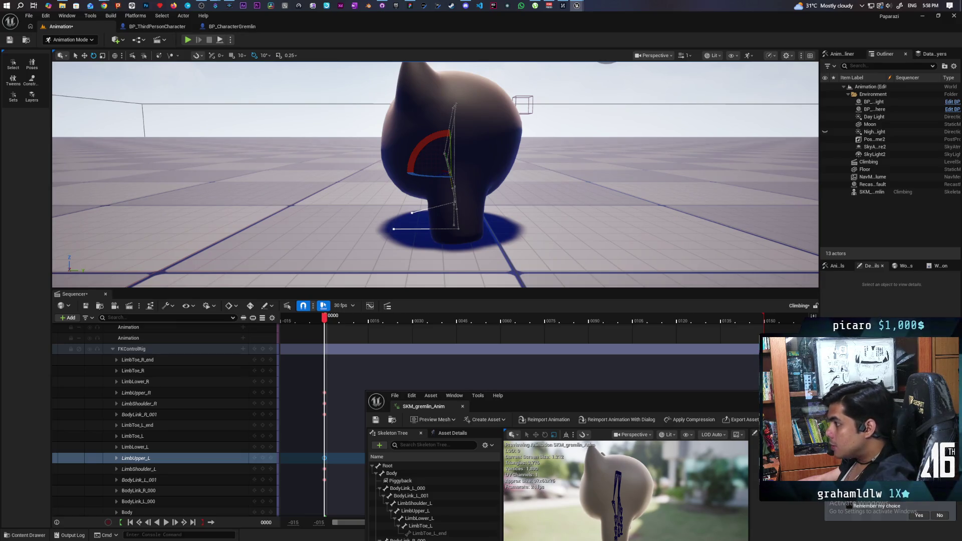
drag(452, 173, 489, 173)
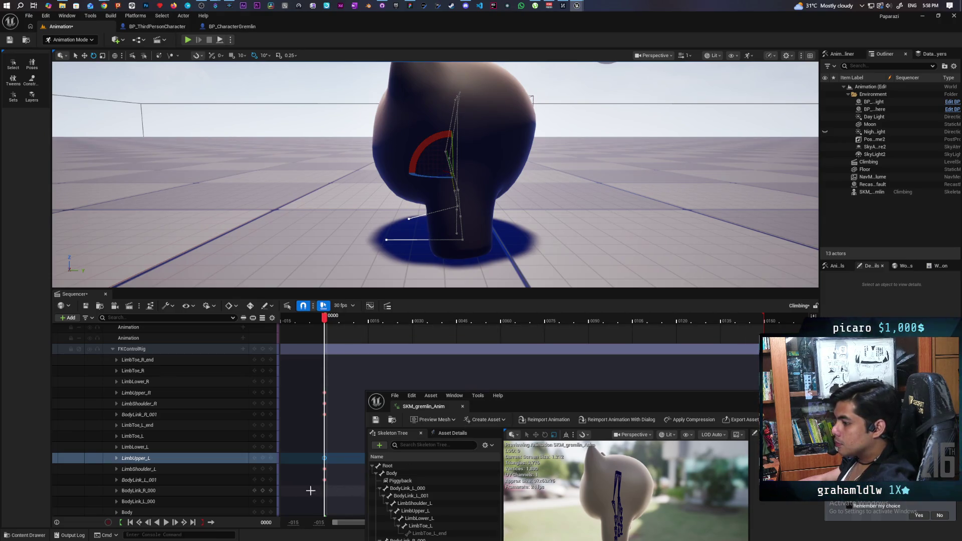
click(116, 459)
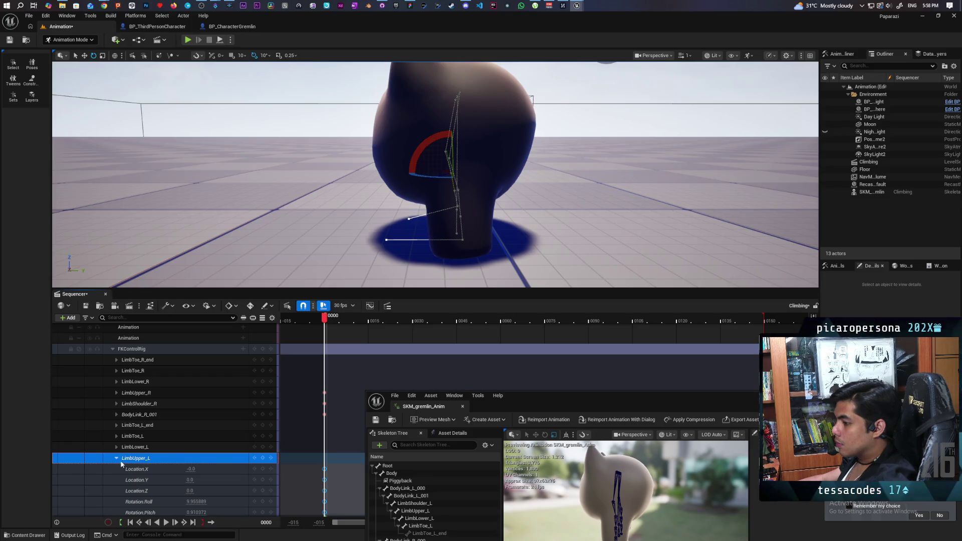
scroll(231, 458, down, 1)
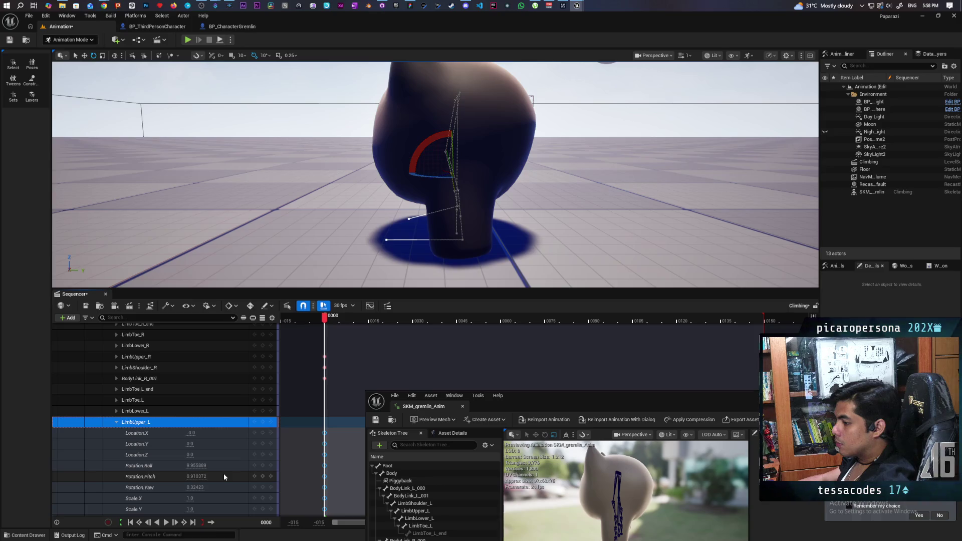
Set Rotation Roll to 23 on LimbUpper_L and LimbUpper_R at frame 0, rotating the legs.
click(197, 466)
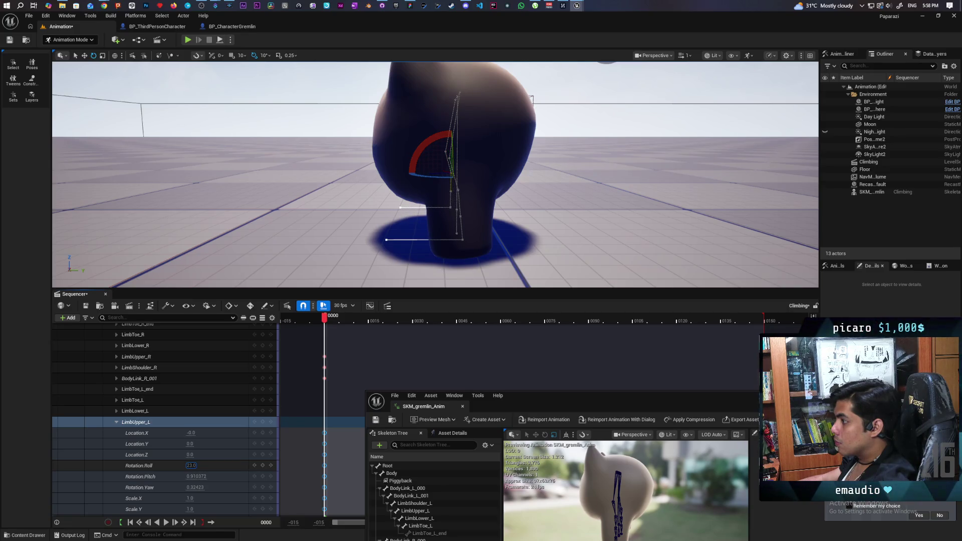
double_click(191, 465)
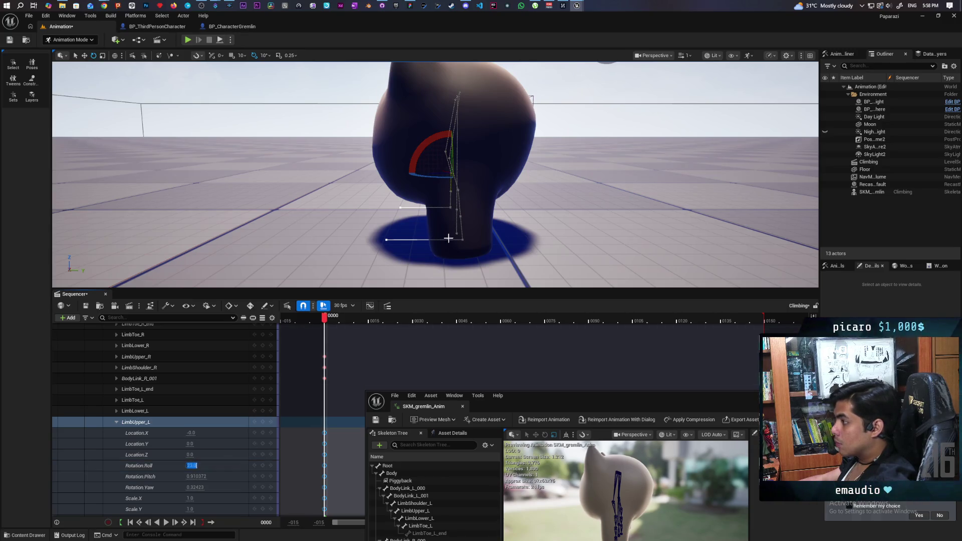
click(458, 214)
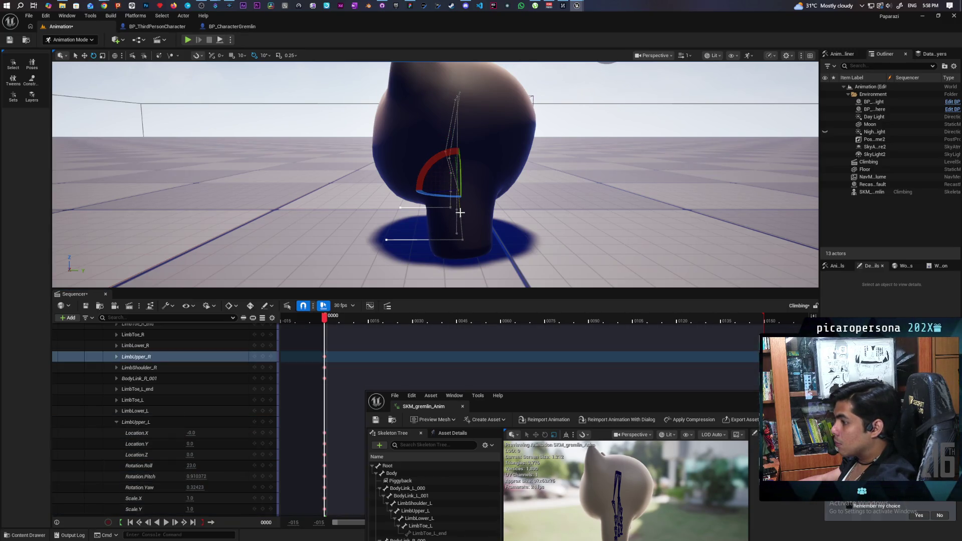
click(117, 356)
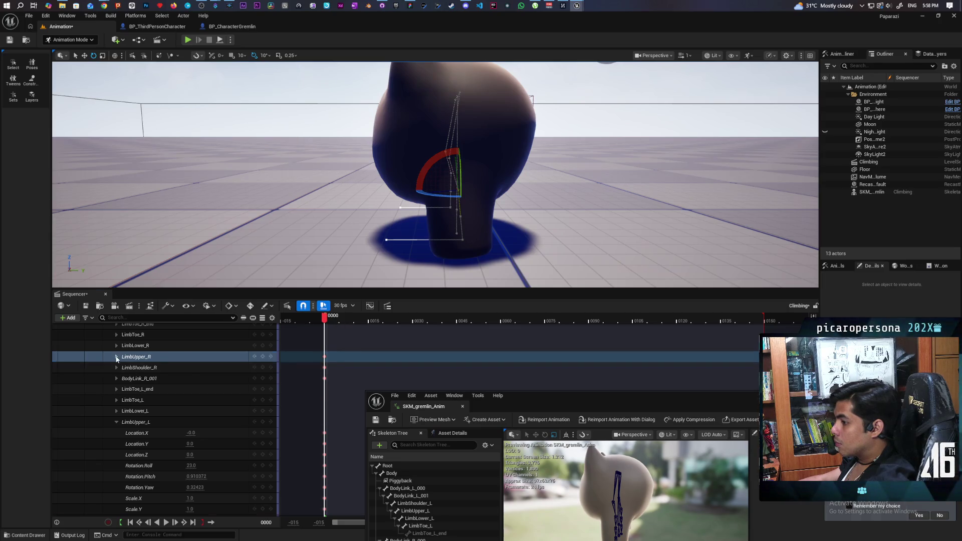
double_click(195, 400)
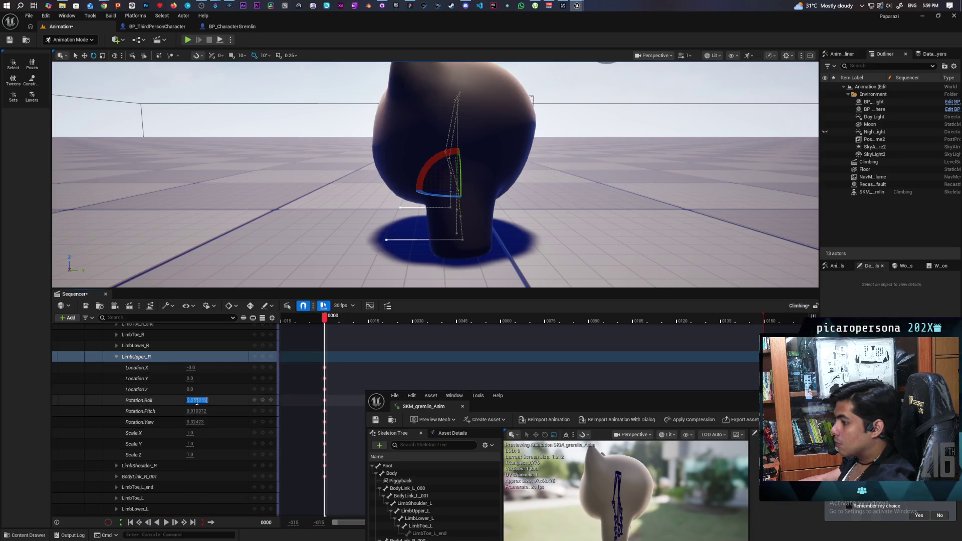
text(20)
key(Return)
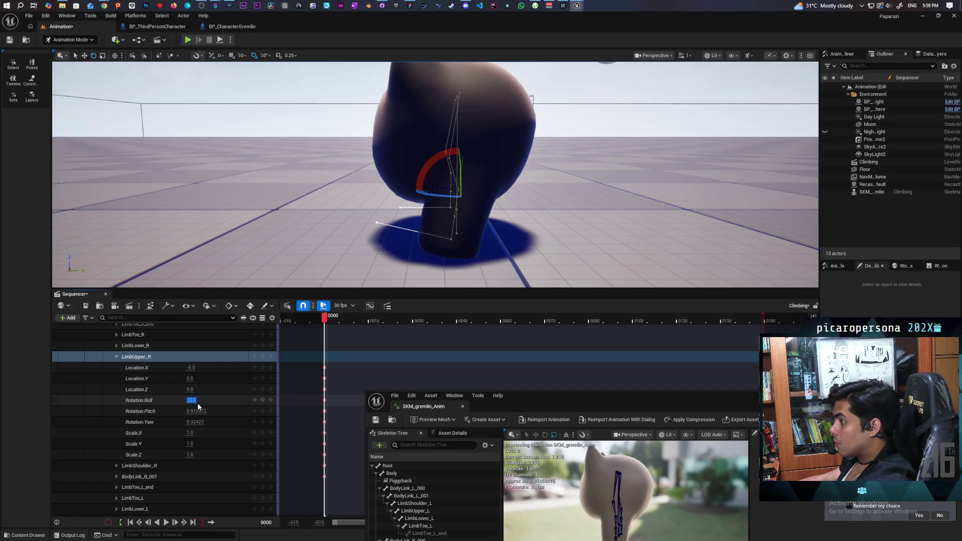
drag(451, 188, 301, 174)
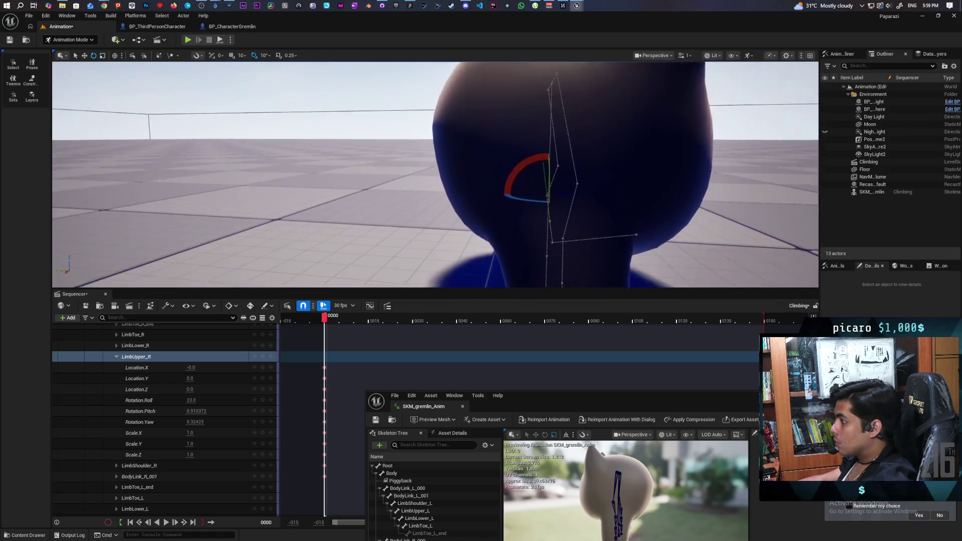
scroll(451, 174, up, 4)
scroll(451, 173, down, 5)
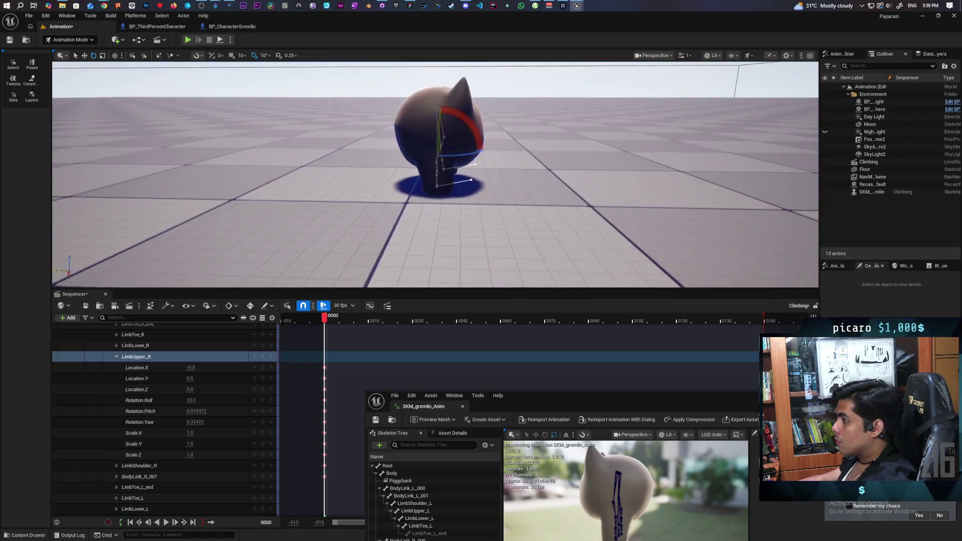
scroll(451, 173, up, 3)
drag(451, 173, 300, 173)
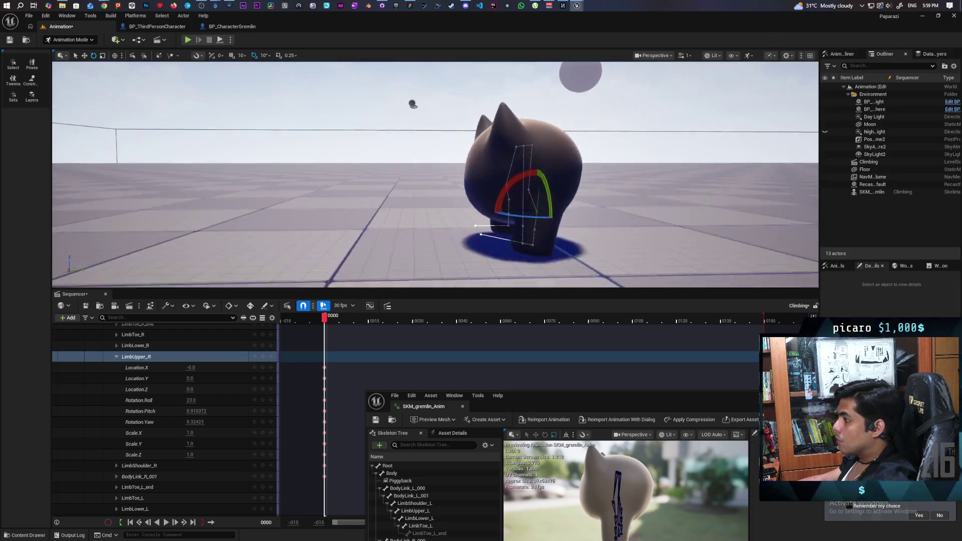
drag(451, 173, 565, 174)
scroll(450, 173, down, 3)
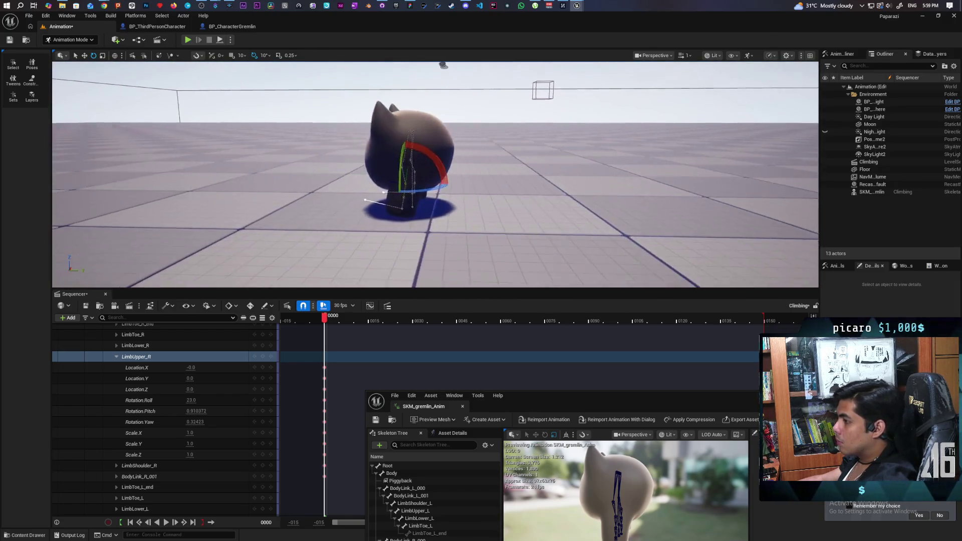
scroll(451, 173, up, 5)
scroll(451, 173, down, 5)
drag(451, 173, 339, 173)
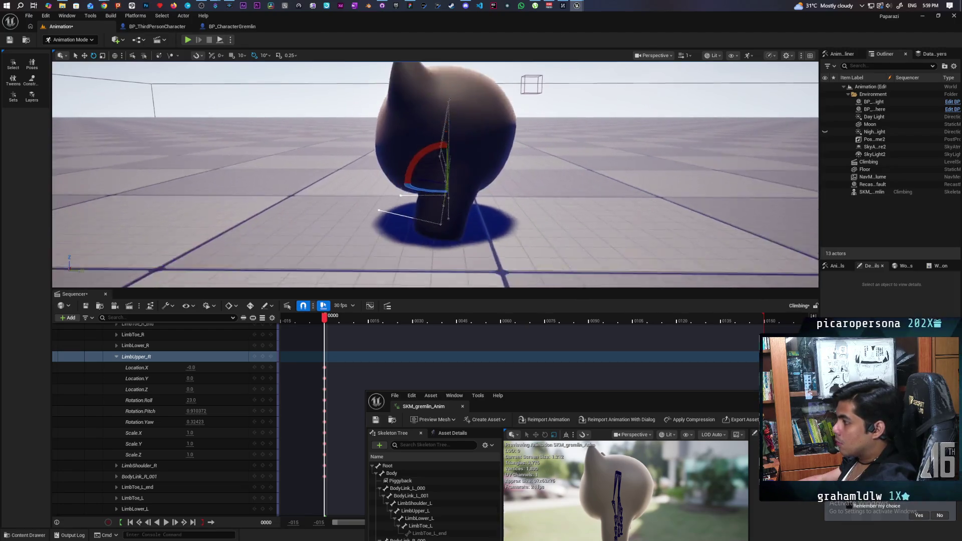
scroll(451, 173, up, 4)
scroll(451, 173, down, 3)
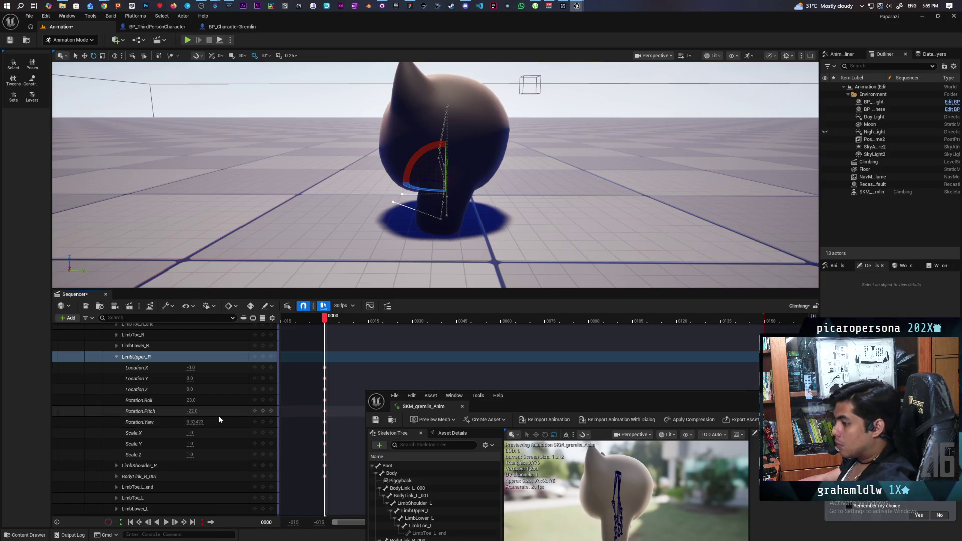
Undo the LimbUpper_R pitch change and set LimbUpper_L's Rotation Roll to 15.0.
key(ctrl+z)
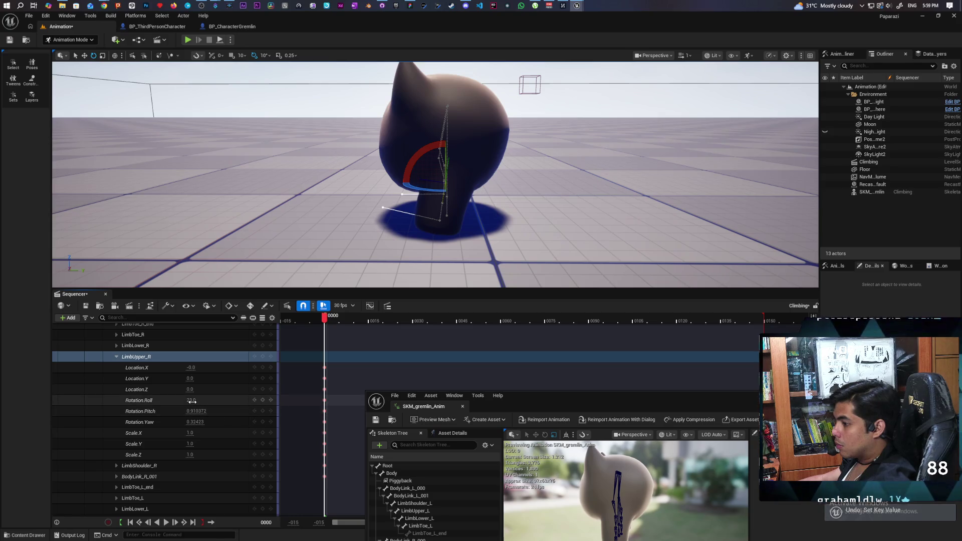
text(0)
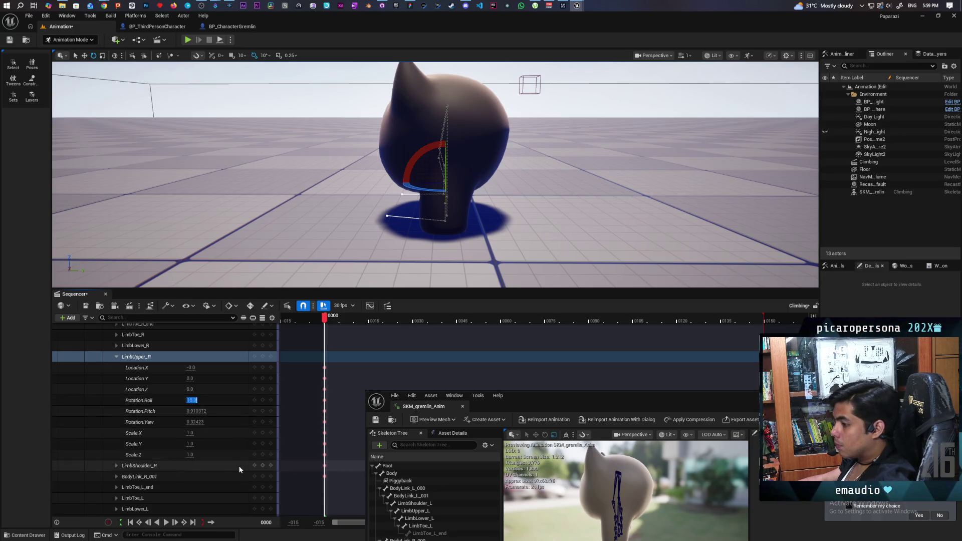
scroll(223, 403, down, 3)
click(192, 480)
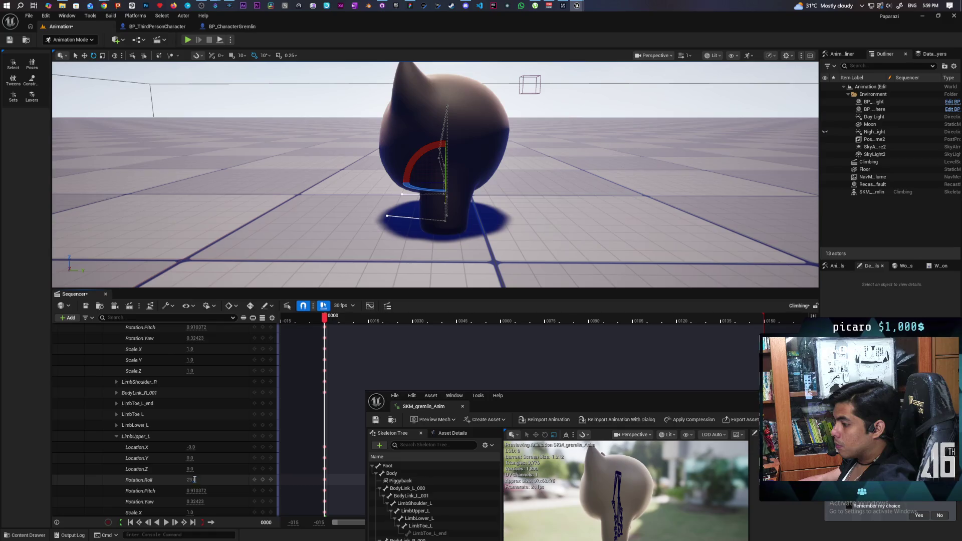
text(15.0)
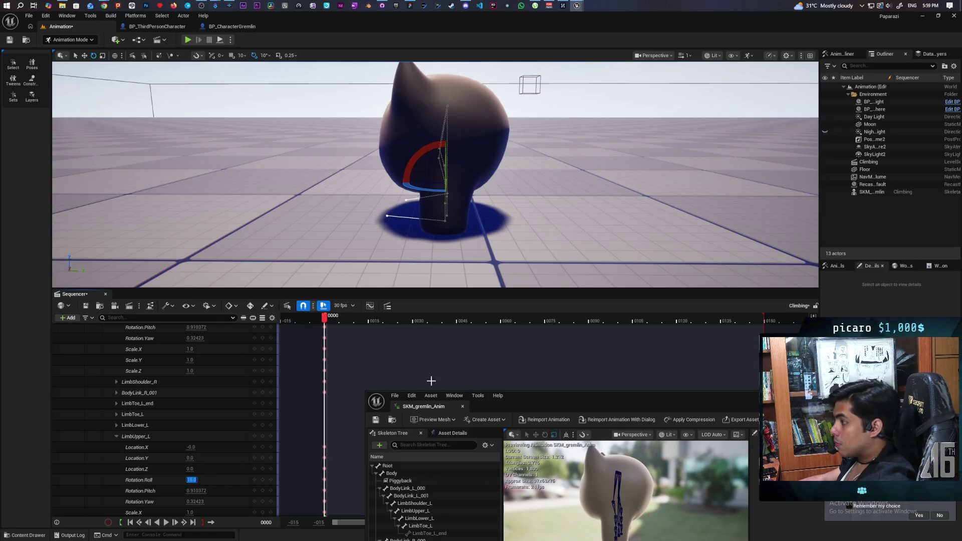
drag(556, 193, 376, 188)
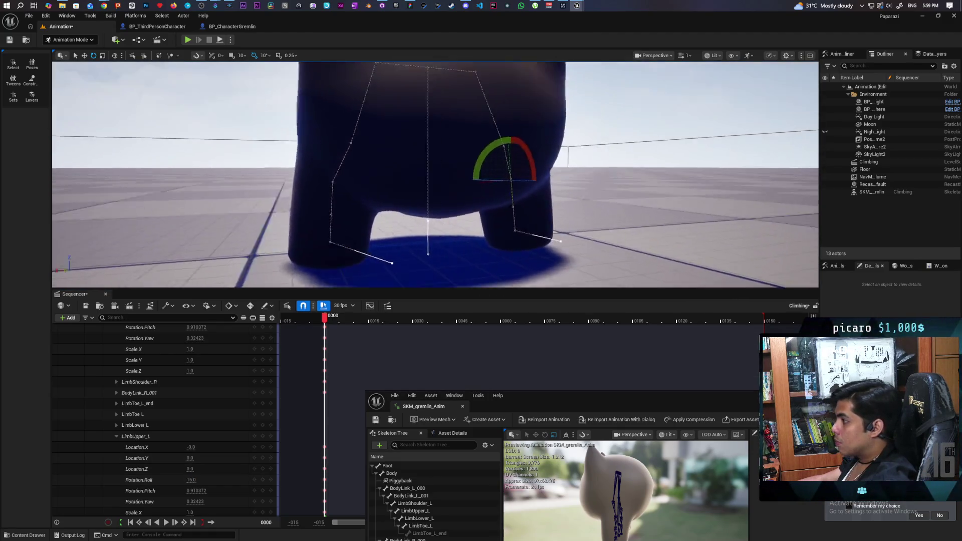
drag(557, 173, 421, 173)
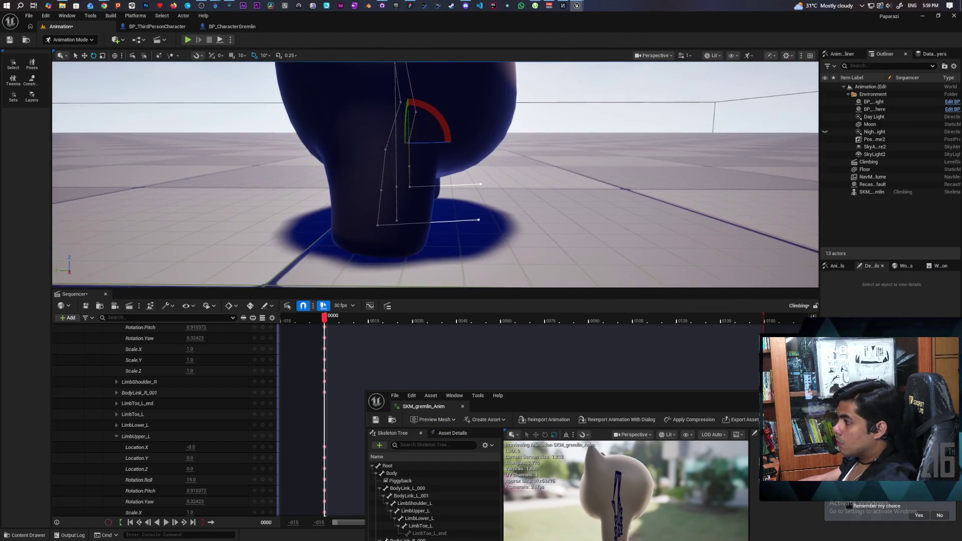
scroll(436, 173, up, 5)
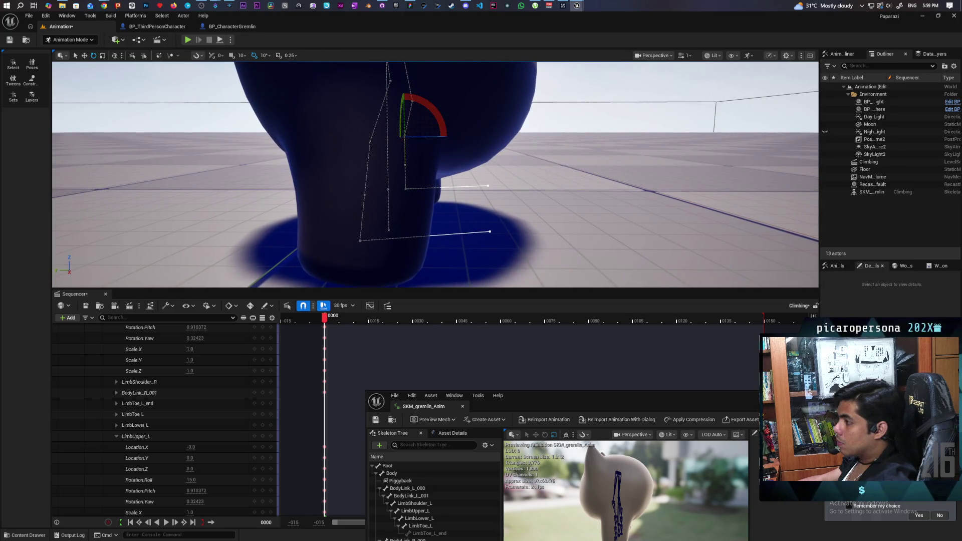
scroll(436, 173, down, 4)
scroll(437, 172, up, 4)
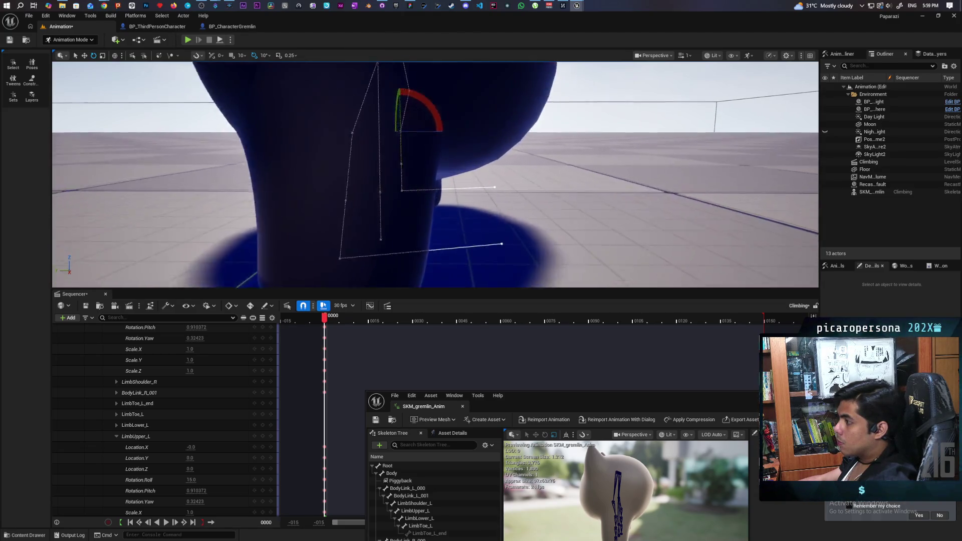
scroll(436, 173, down, 3)
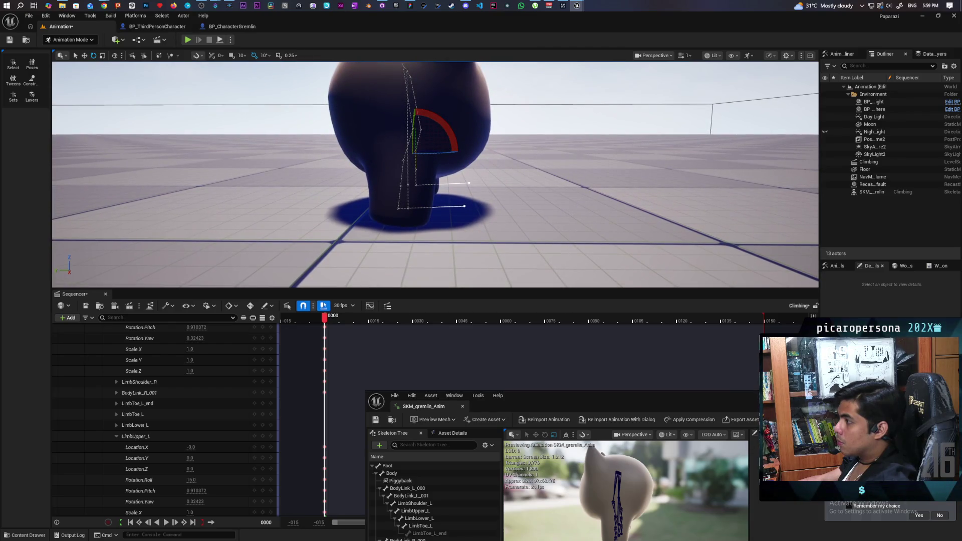
scroll(436, 174, down, 4)
scroll(436, 173, up, 4)
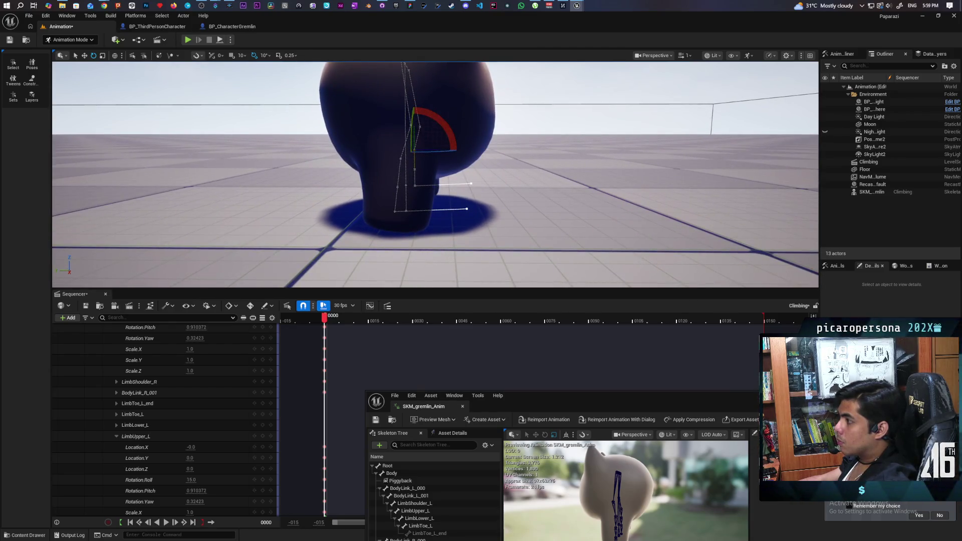
scroll(436, 173, down, 4)
scroll(436, 173, down, 3)
scroll(436, 173, up, 3)
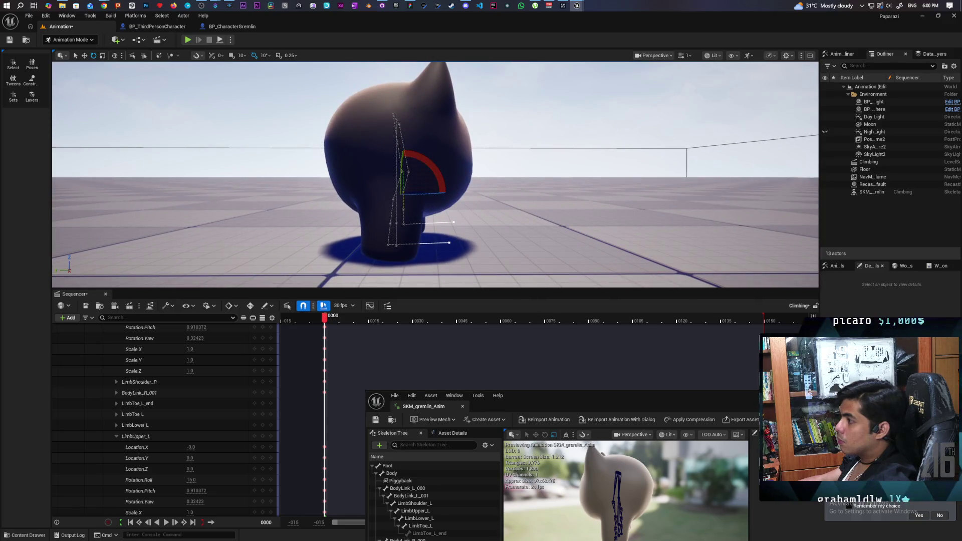
mouse_move(602, 482)
mouse_down()
mouse_move(537, 461)
mouse_move(580, 444)
mouse_move(624, 481)
mouse_up()
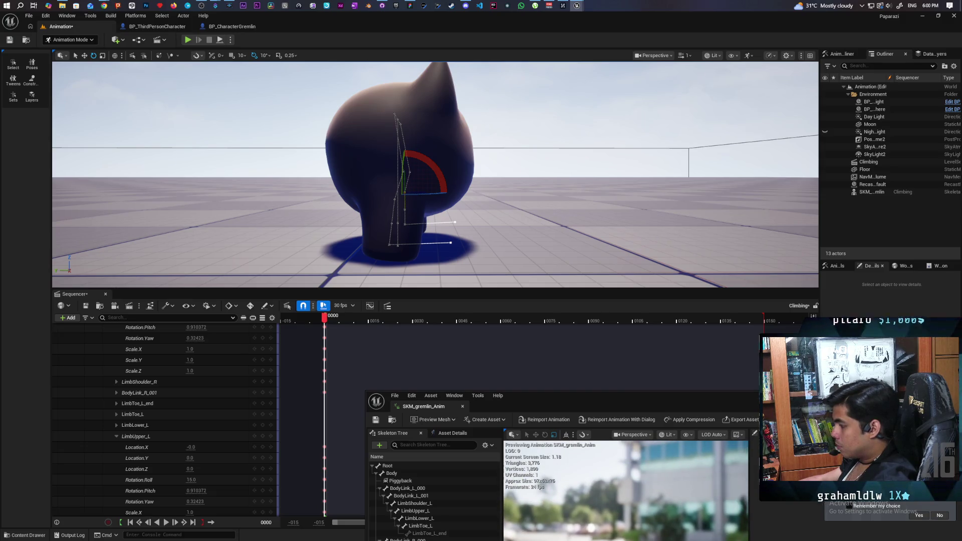
Enlarge the SKM_gremlin_Anim editor and inspect the BodyLink_R_001 bone's transforms.
double_click(572, 395)
mouse_move(514, 184)
mouse_down()
mouse_move(526, 211)
mouse_move(556, 211)
mouse_move(511, 196)
mouse_up()
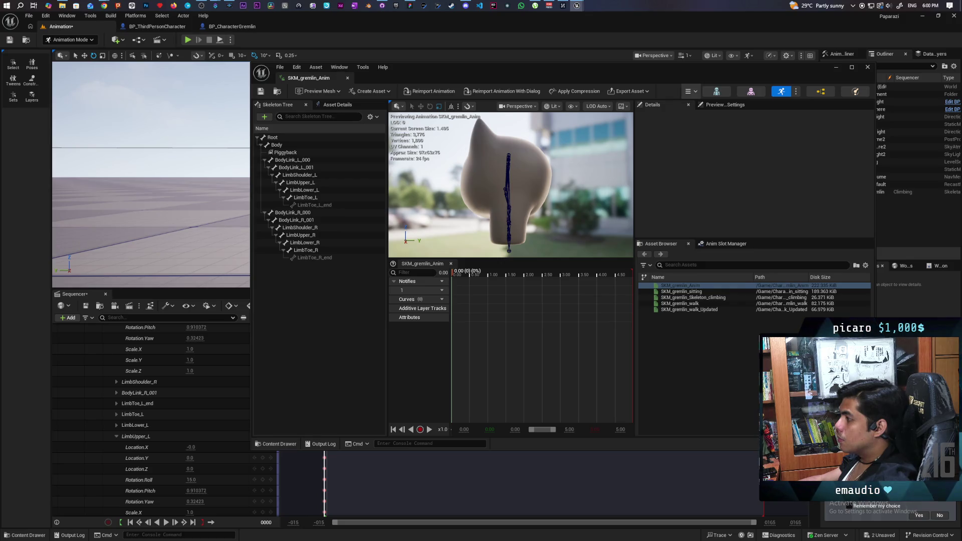
drag(479, 65, 553, 77)
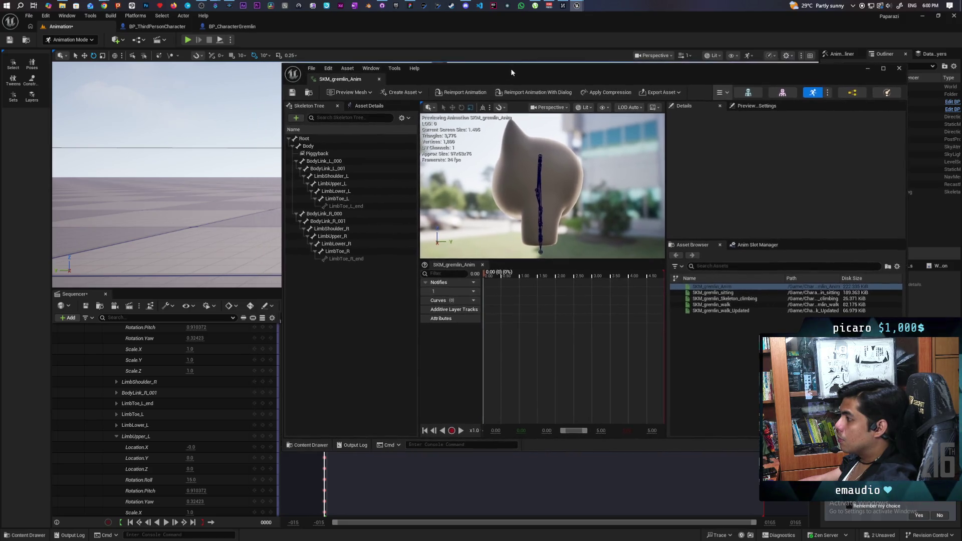
click(581, 180)
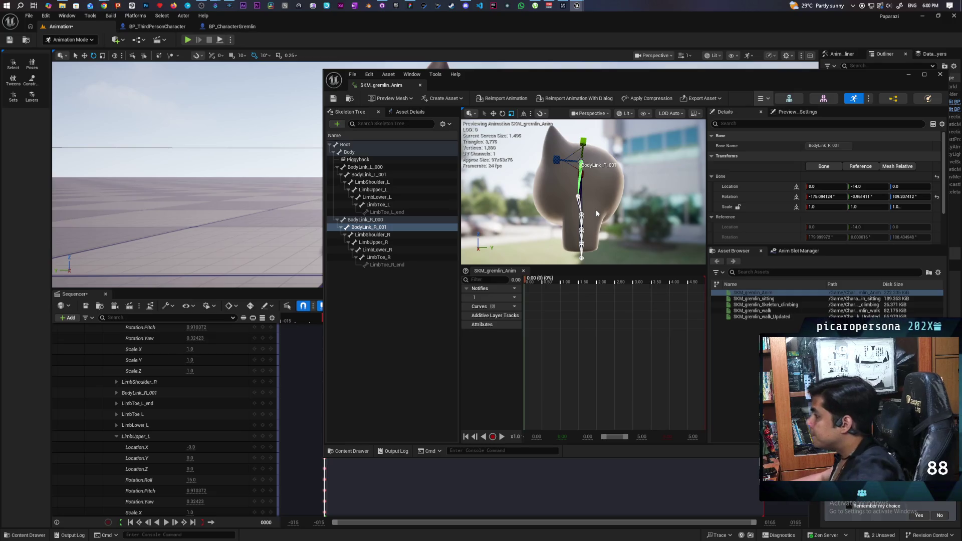
Move the animation editor back to the lower right and view the gremlin in the level.
drag(583, 84, 742, 121)
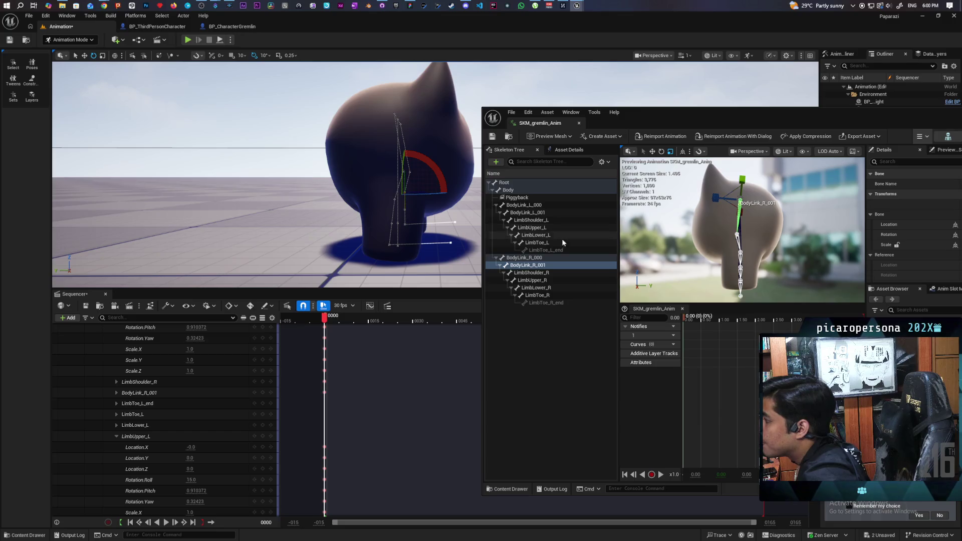
mouse_move(263, 180)
mouse_down()
mouse_move(263, 90)
mouse_move(489, 81)
mouse_up()
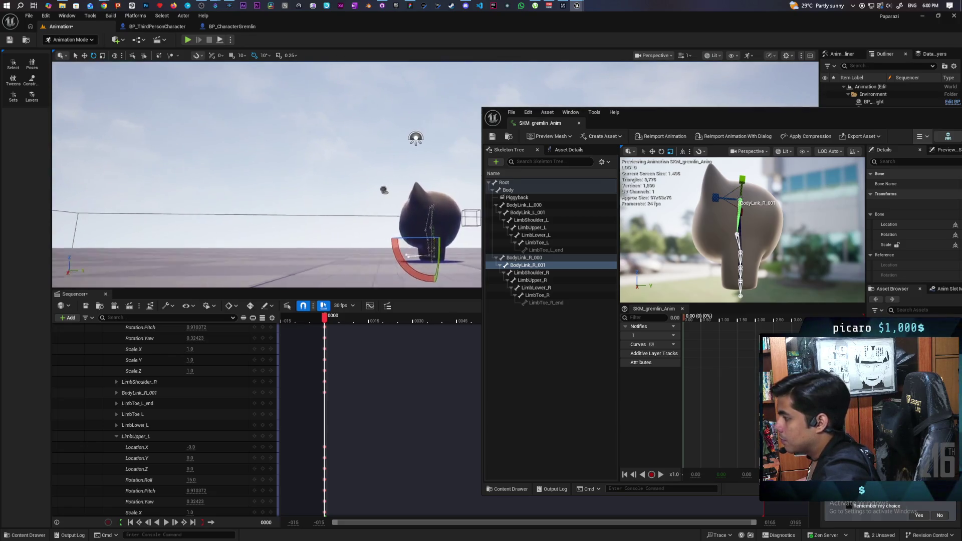
drag(548, 113, 542, 320)
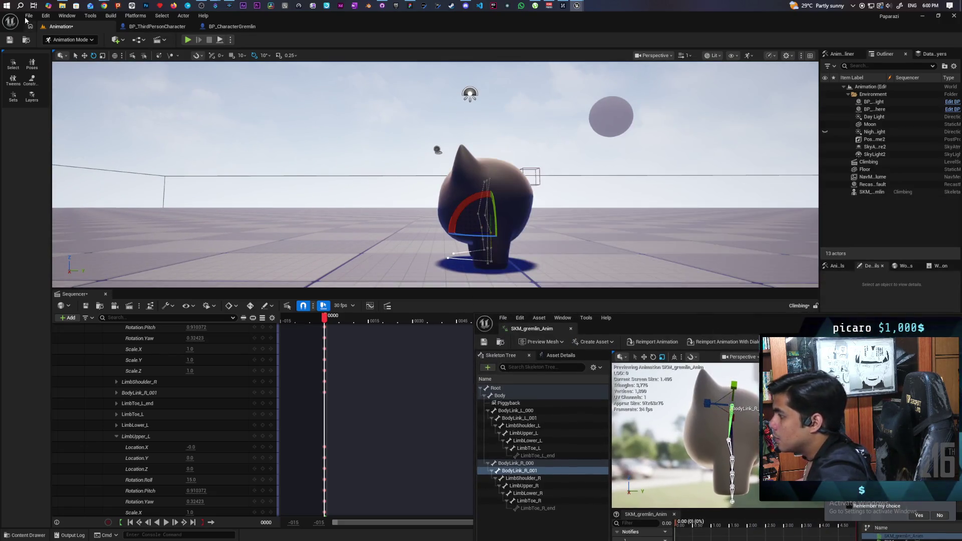
click(72, 40)
Switch the level editor into Animation mode to show the FK Control Rig controls.
mouse_move(376, 150)
mouse_down()
mouse_move(451, 188)
mouse_move(406, 113)
mouse_up()
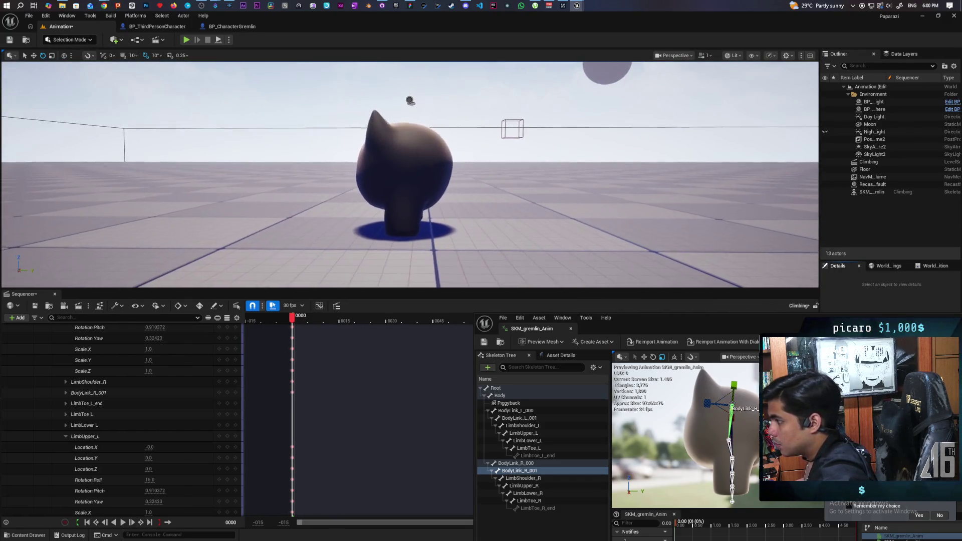
drag(421, 173, 406, 173)
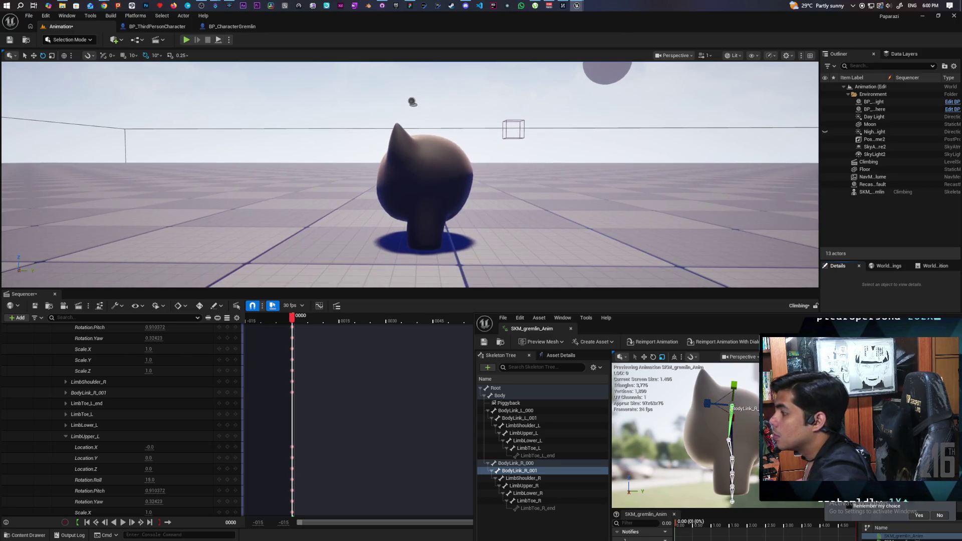
click(70, 39)
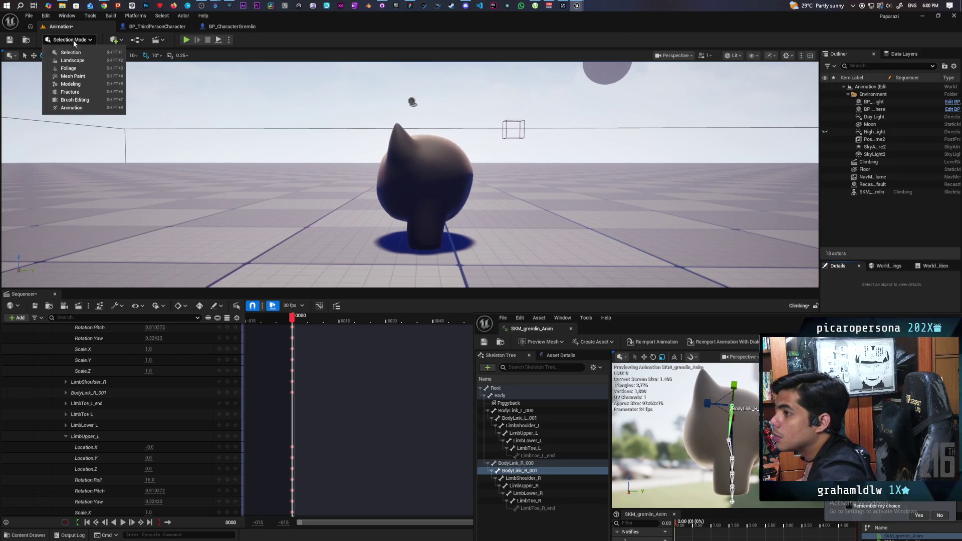
click(90, 116)
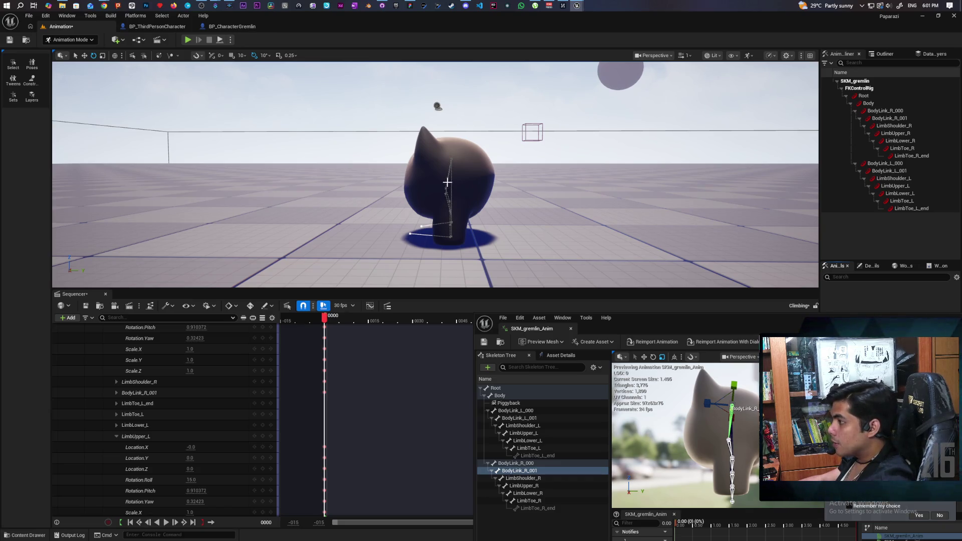
scroll(207, 403, up, 3)
scroll(207, 404, up, 2)
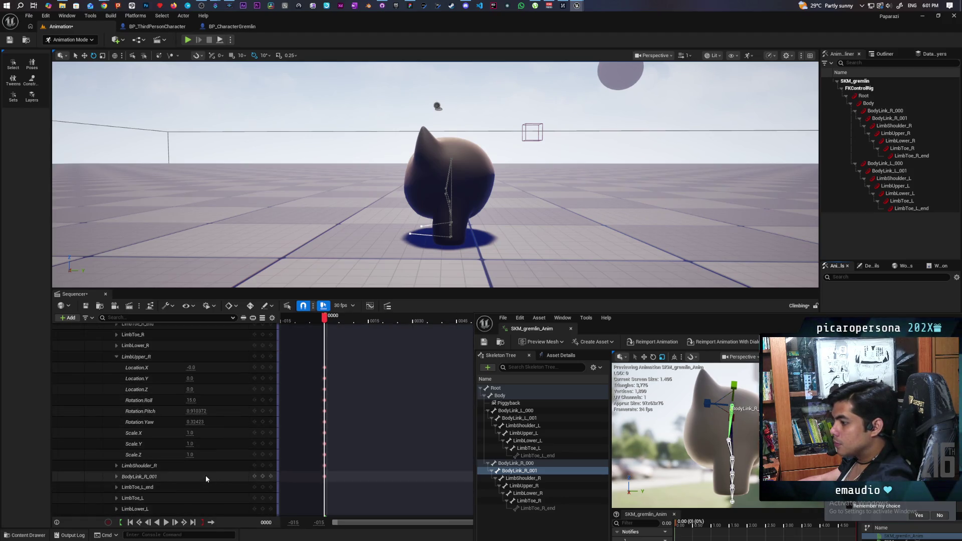
Rotate the BodyLink_R_001 control slightly to about 5.06, 1.68, 0.07 with the gizmo.
click(206, 476)
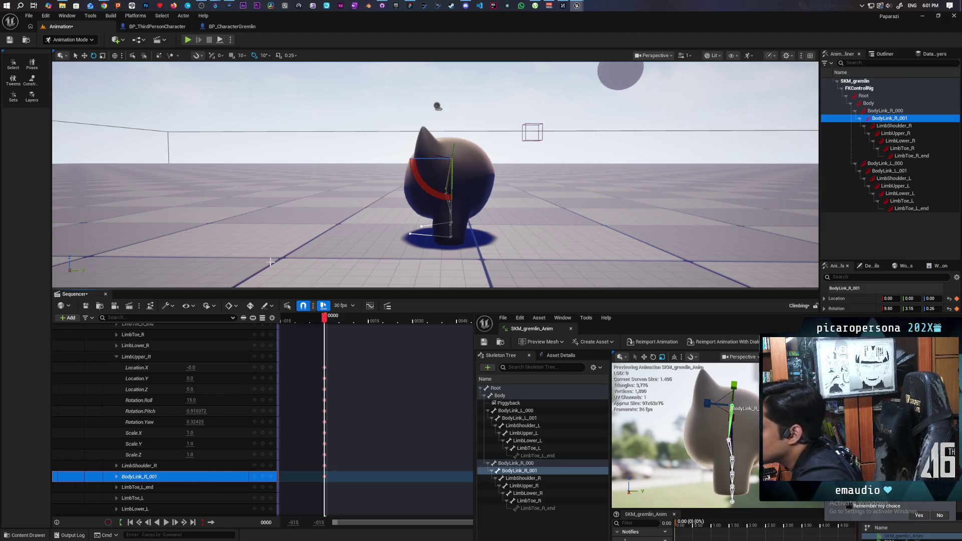
click(100, 77)
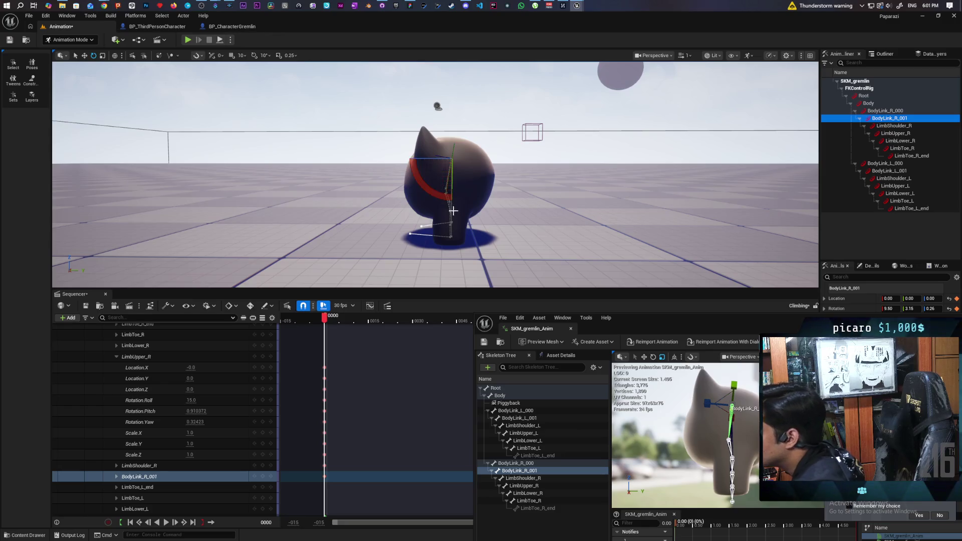
drag(426, 187, 428, 191)
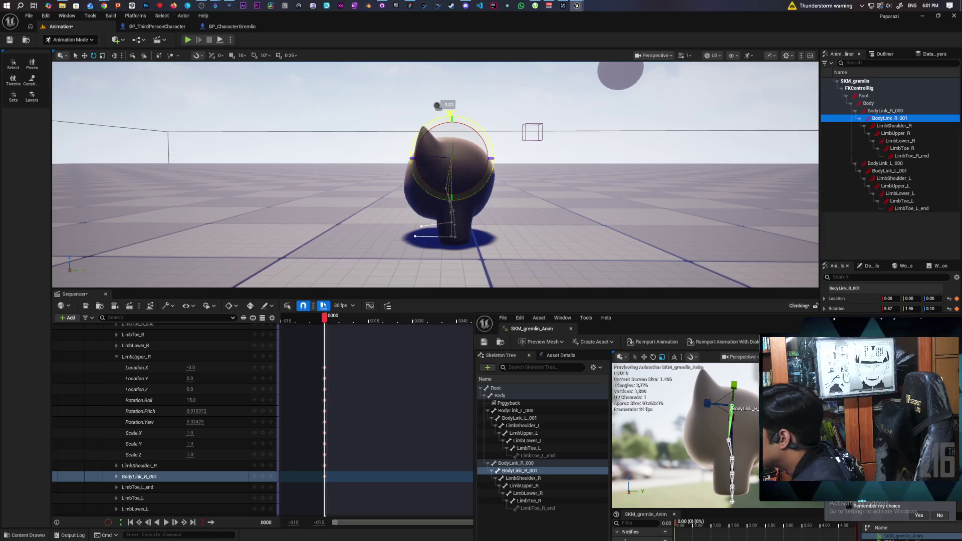
drag(450, 114, 450, 114)
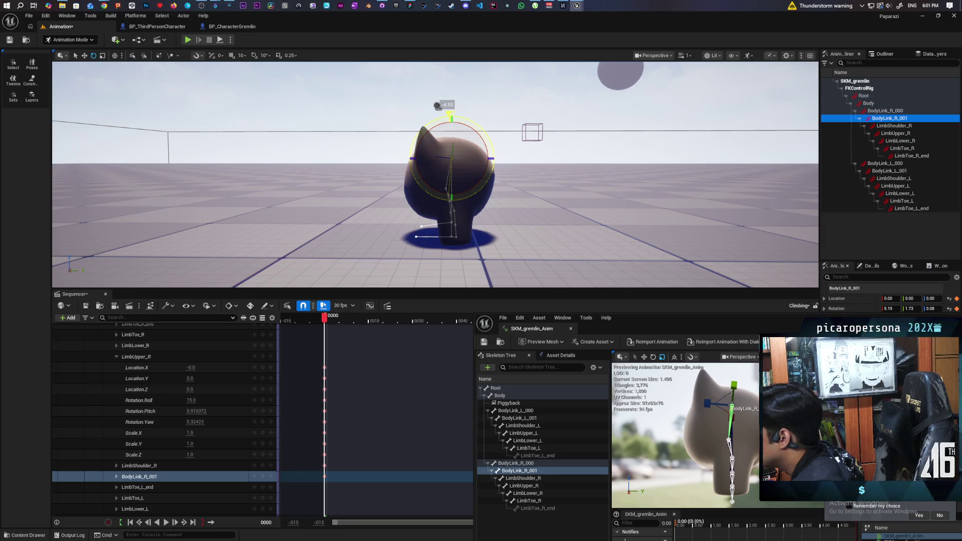
drag(449, 114, 450, 114)
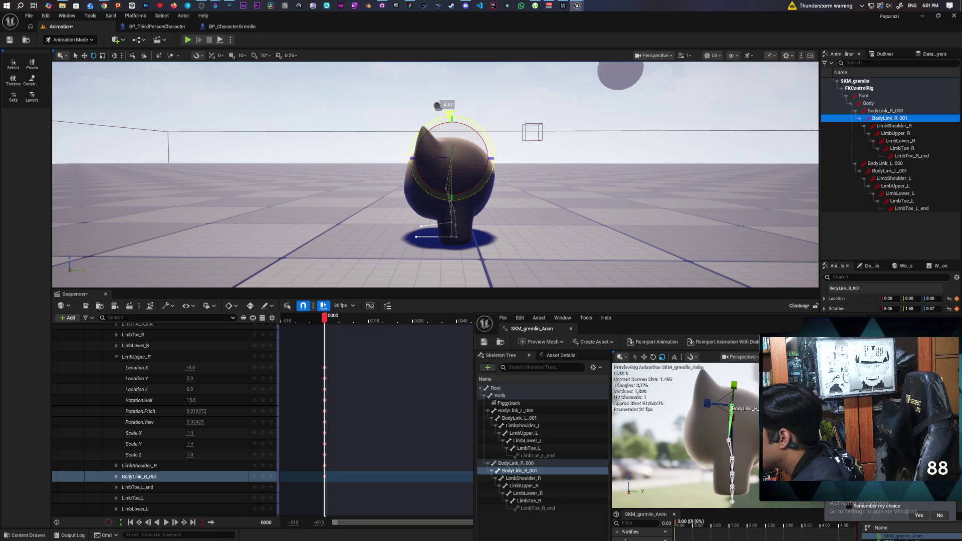
drag(421, 173, 426, 188)
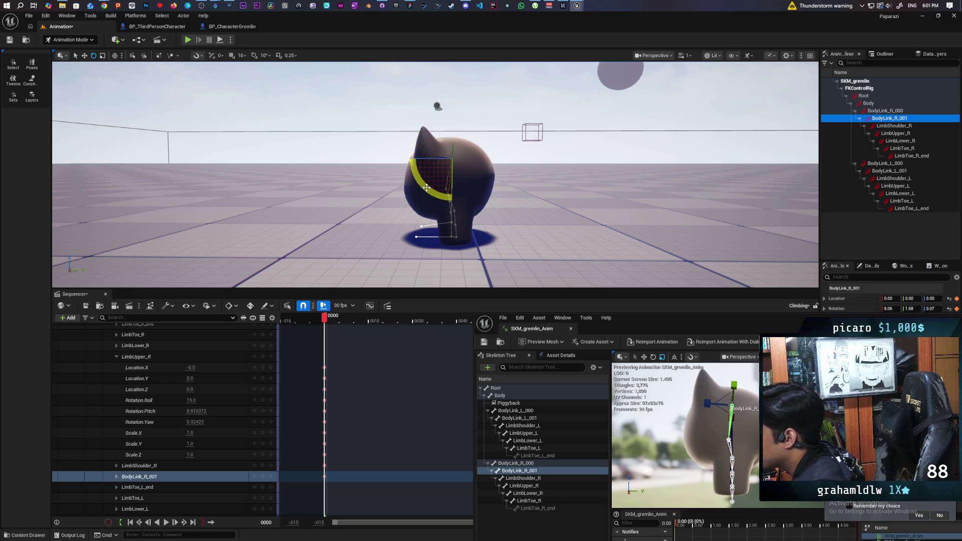
Rotate the LimbShoulder_R control to about 26.70, 10.15, 3.12 with the gizmo.
click(190, 466)
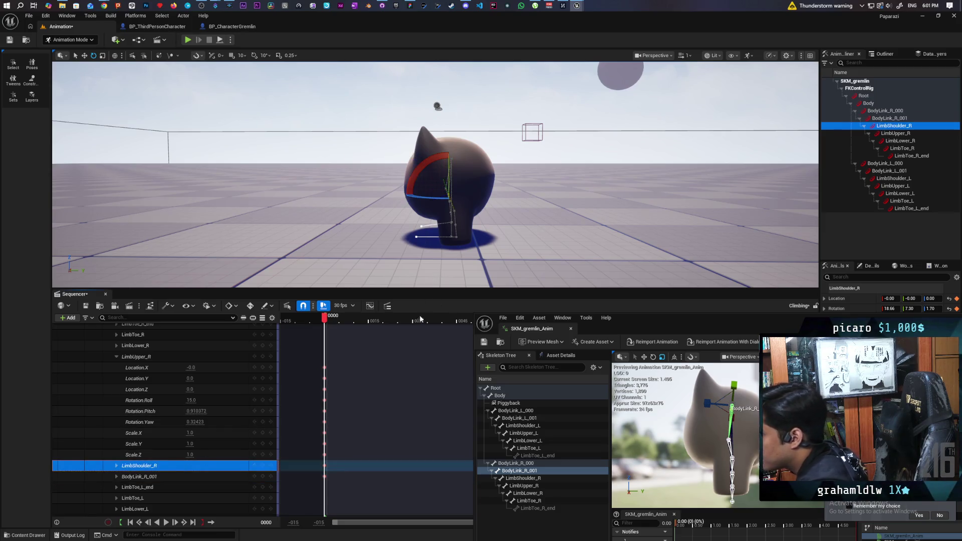
drag(425, 168, 453, 143)
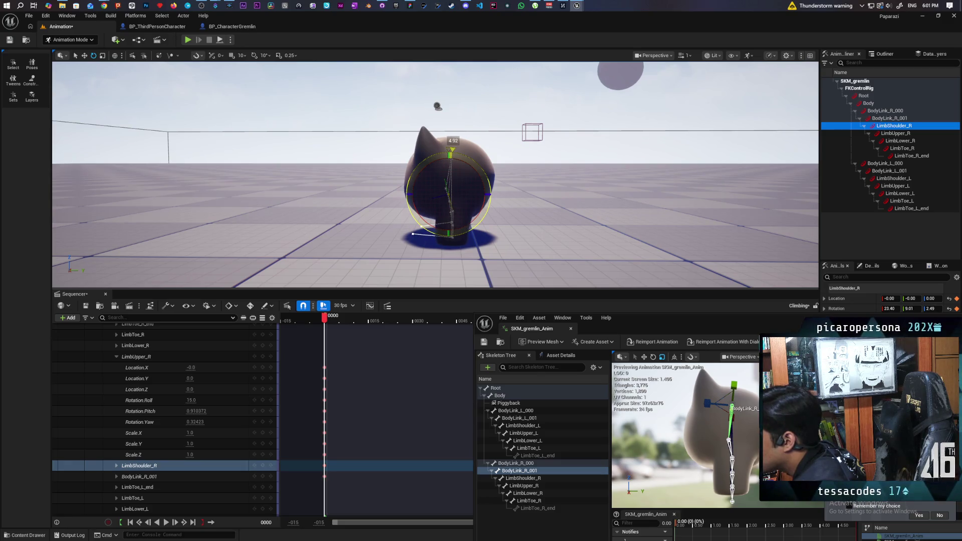
drag(451, 154, 452, 155)
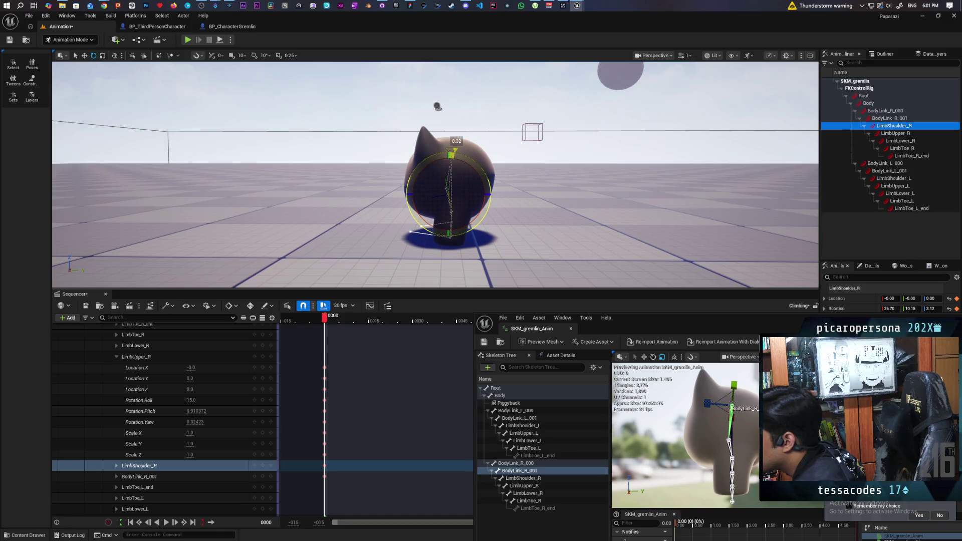
drag(451, 154, 452, 154)
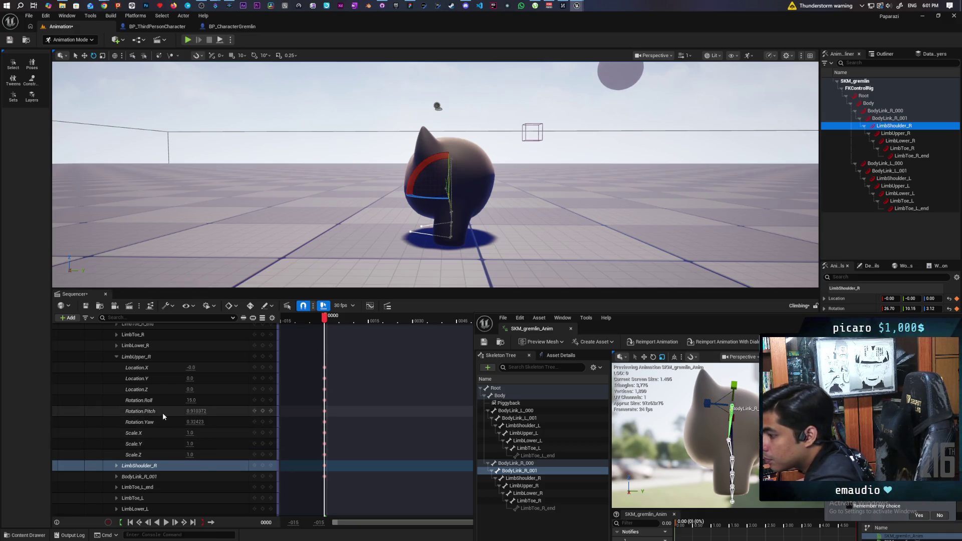
click(147, 359)
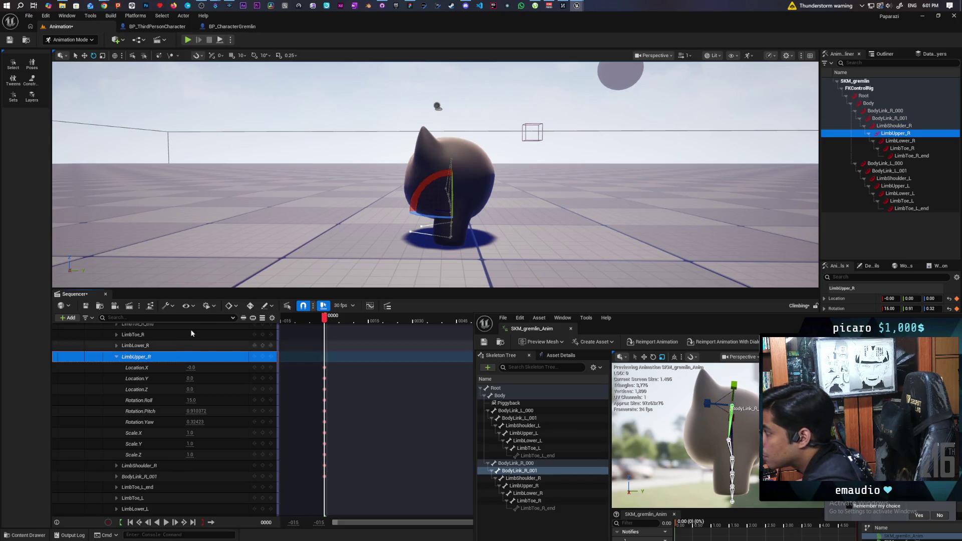
Rotate LimbUpper_R to about 11.76, 0.62, 0.20 and collapse its track properties.
drag(444, 179, 449, 165)
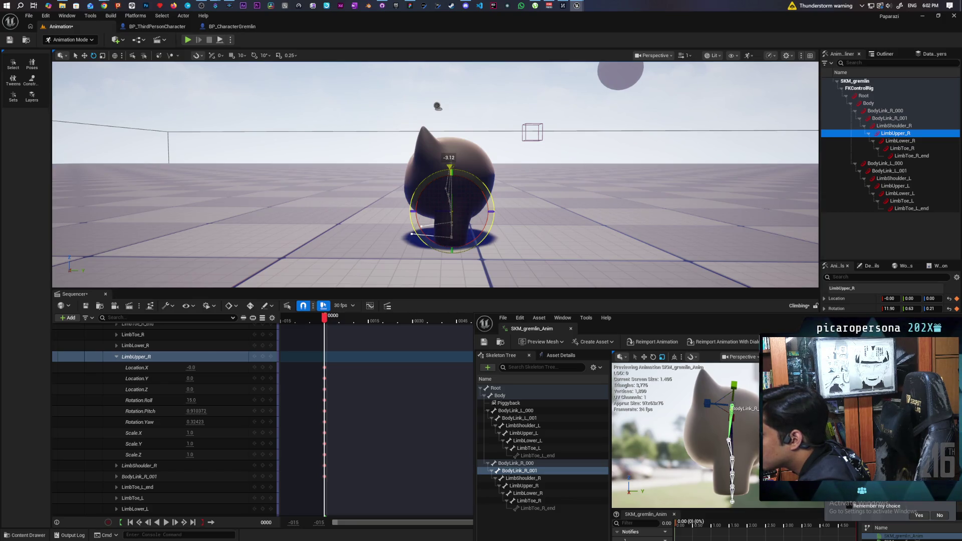
drag(448, 163, 449, 165)
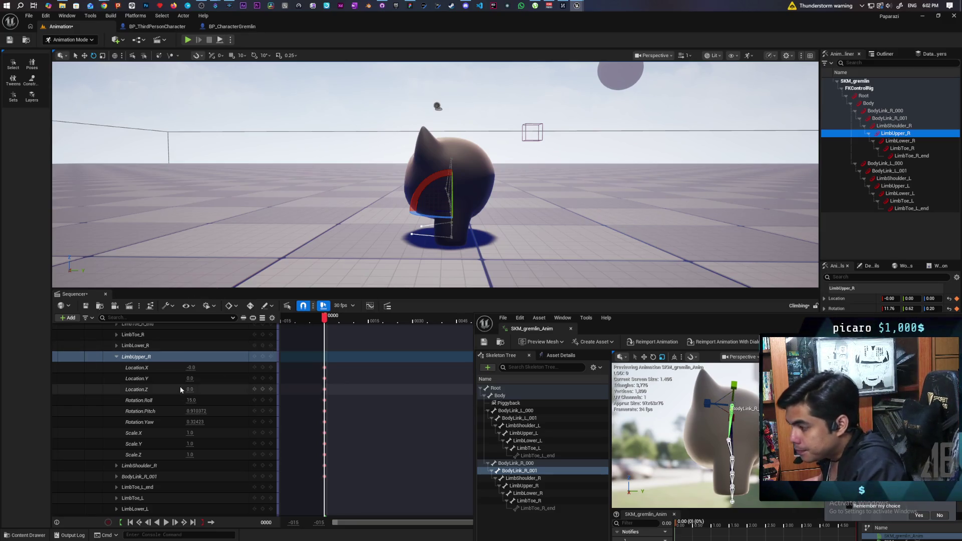
click(119, 356)
click(116, 366)
click(117, 411)
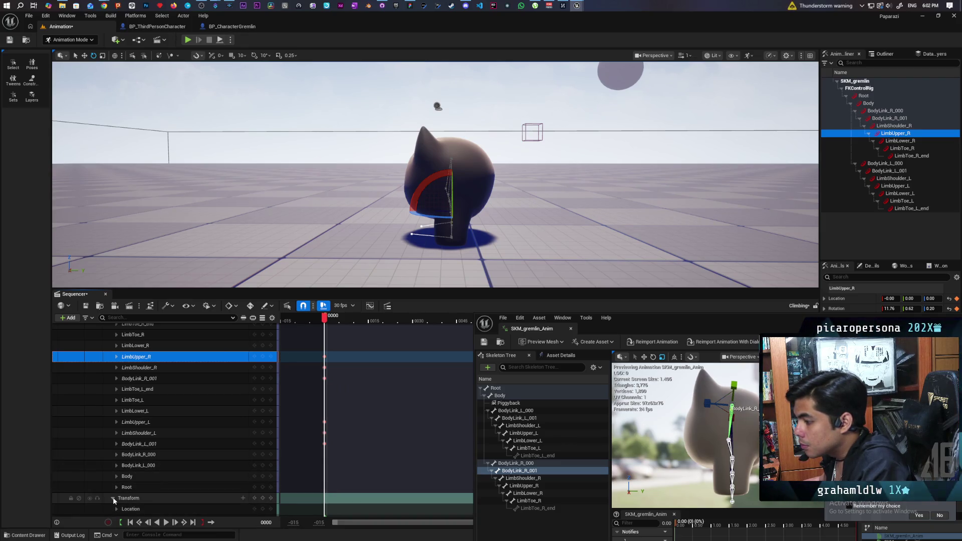
scroll(425, 461, down, 2)
scroll(424, 462, up, 1)
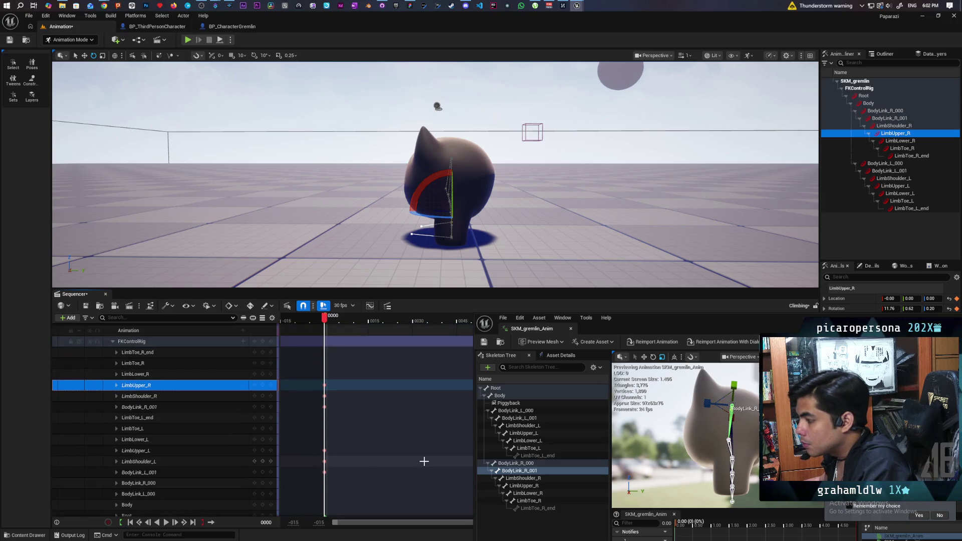
scroll(424, 462, up, 1)
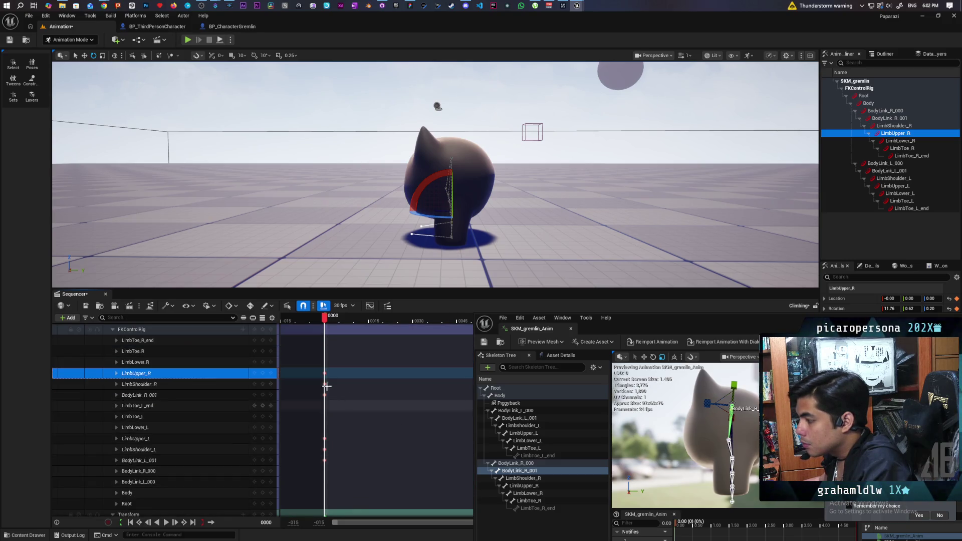
shift+click(184, 396)
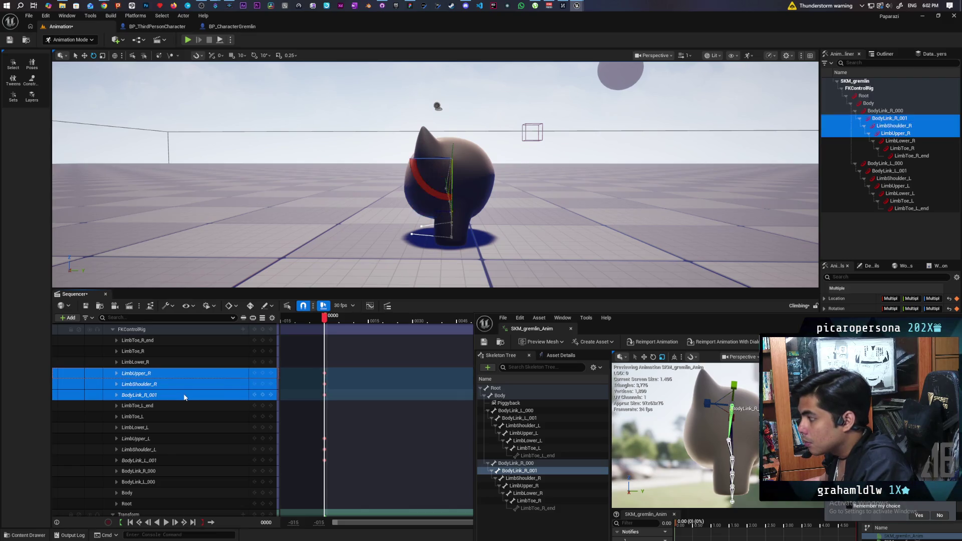
click(313, 374)
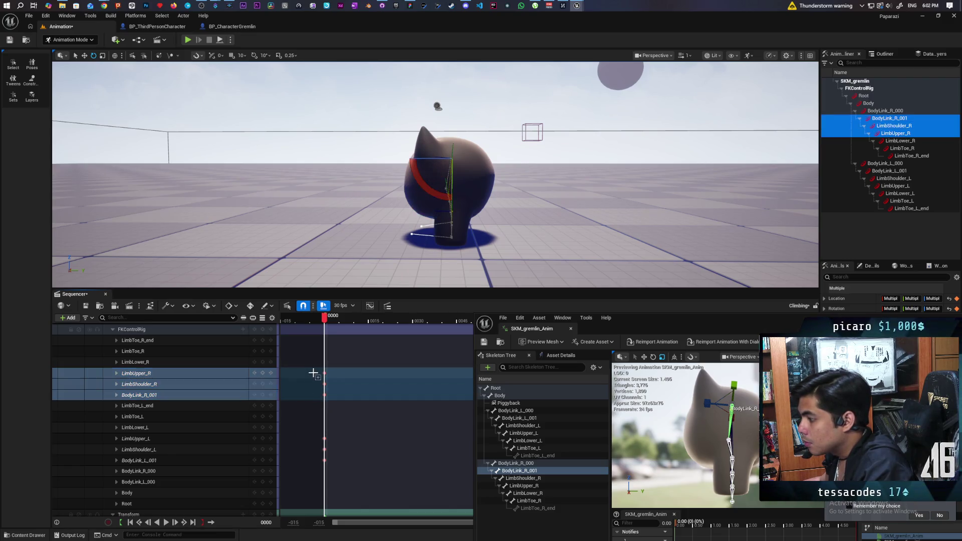
click(197, 374)
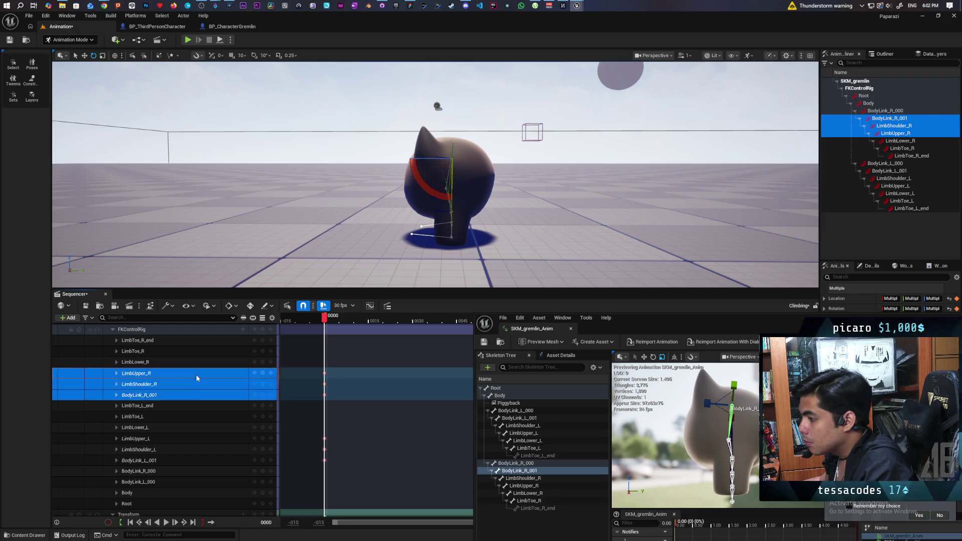
shift+click(187, 394)
click(309, 373)
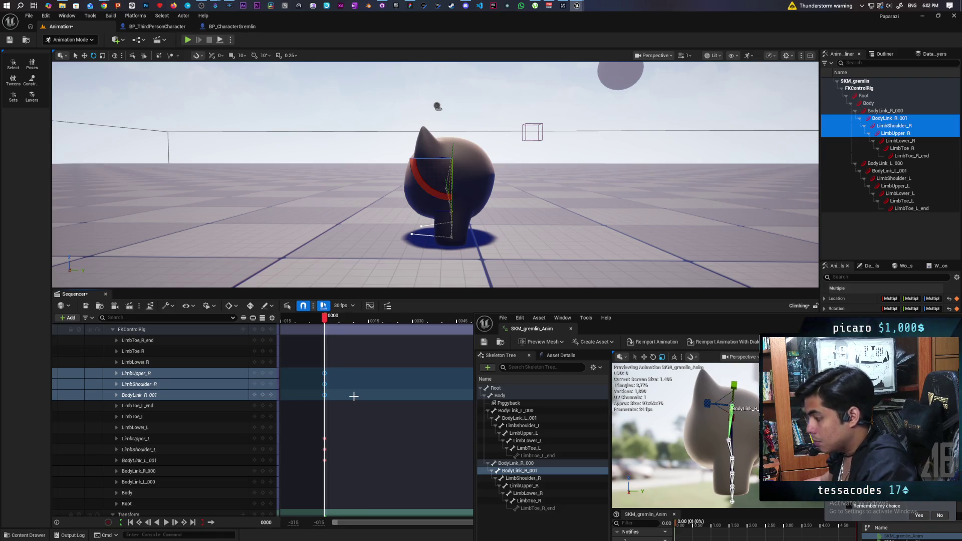
click(136, 438)
shift+click(204, 460)
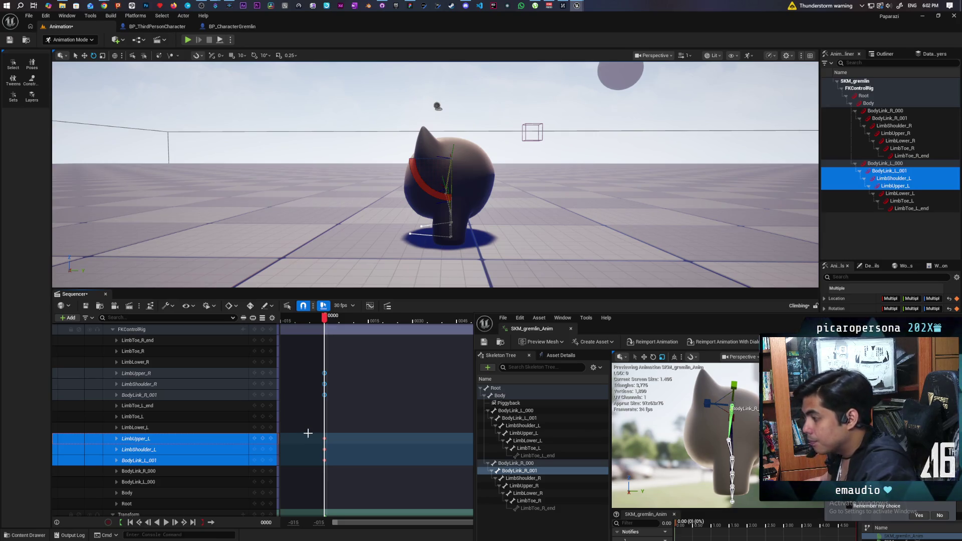
key(ctrl+z)
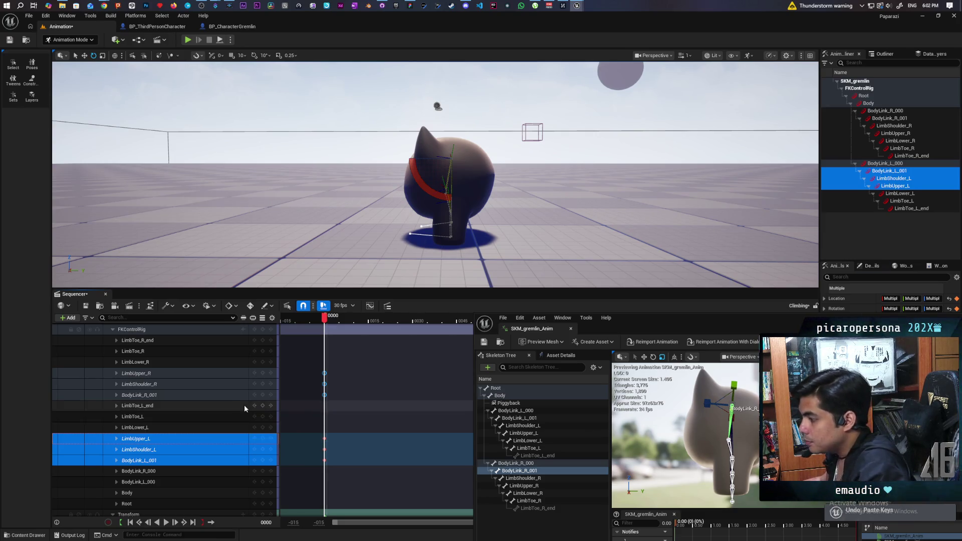
click(325, 395)
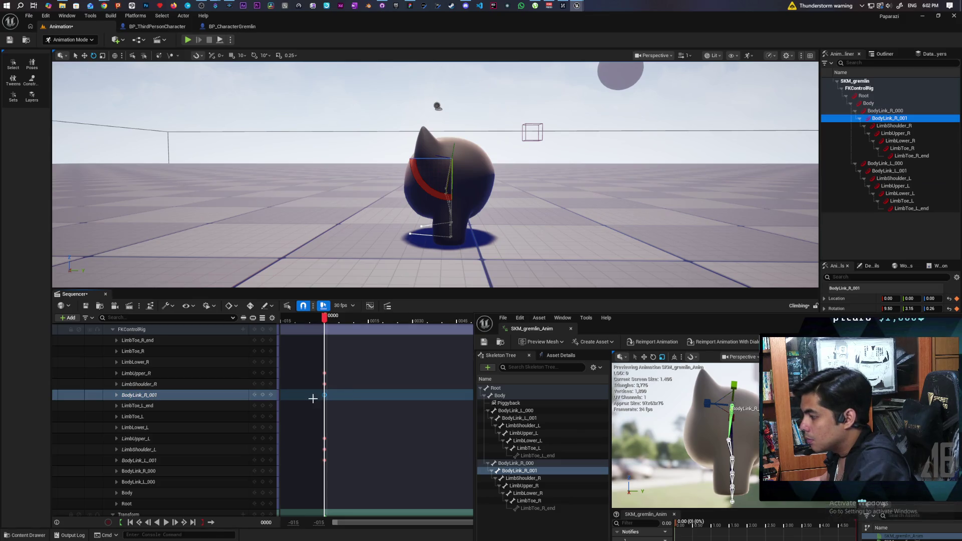
click(224, 460)
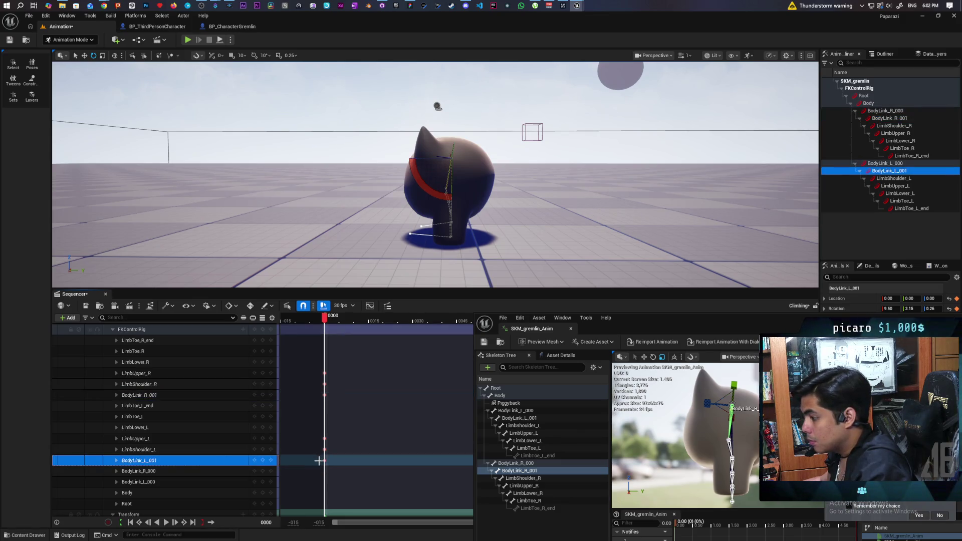
click(325, 385)
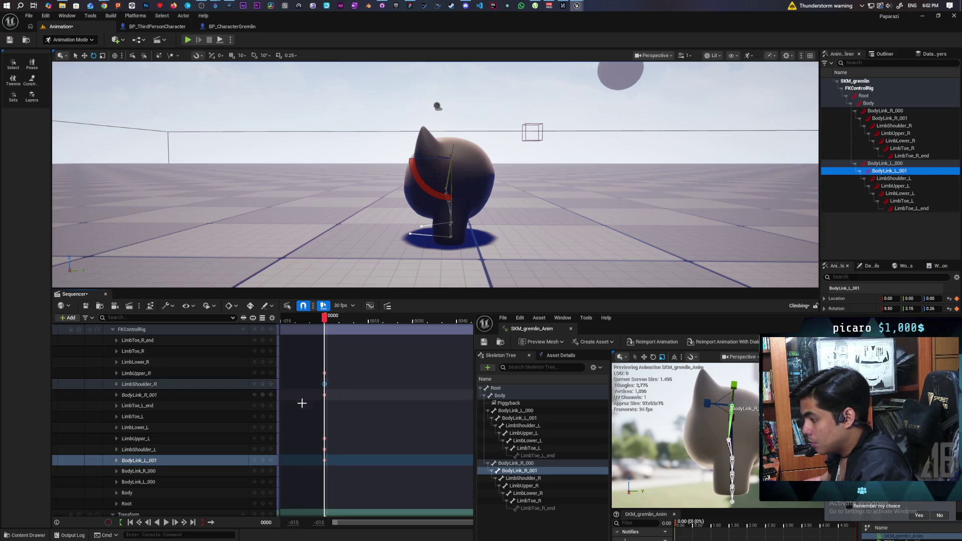
click(226, 449)
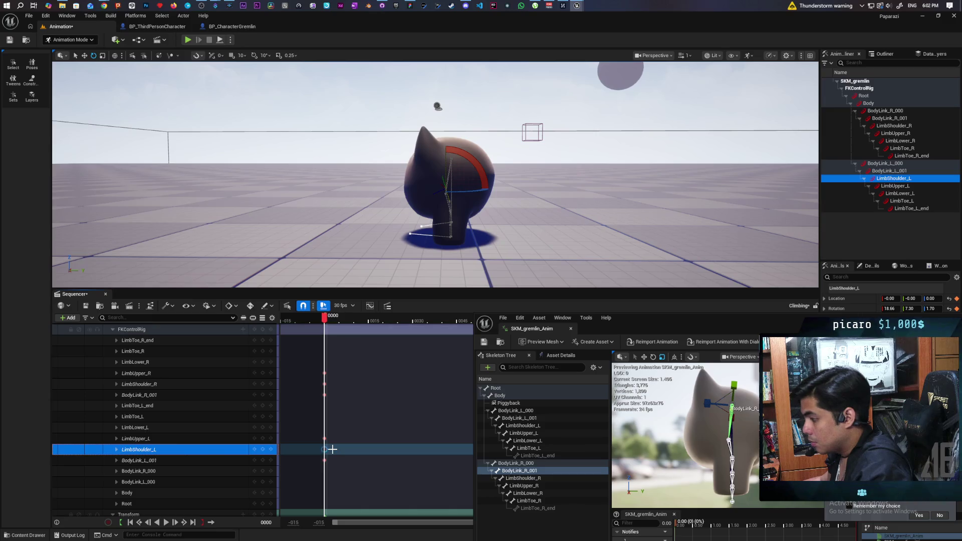
click(246, 374)
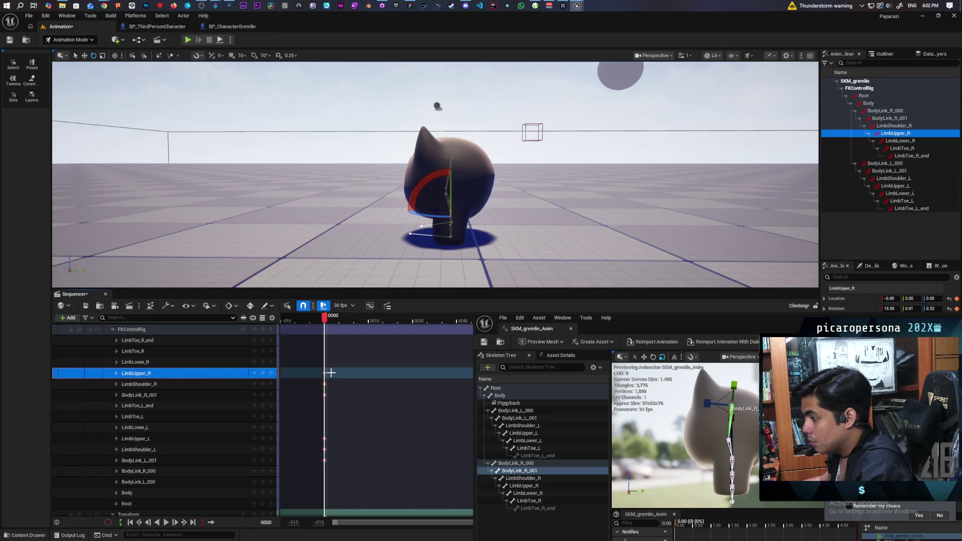
click(220, 438)
key(Return)
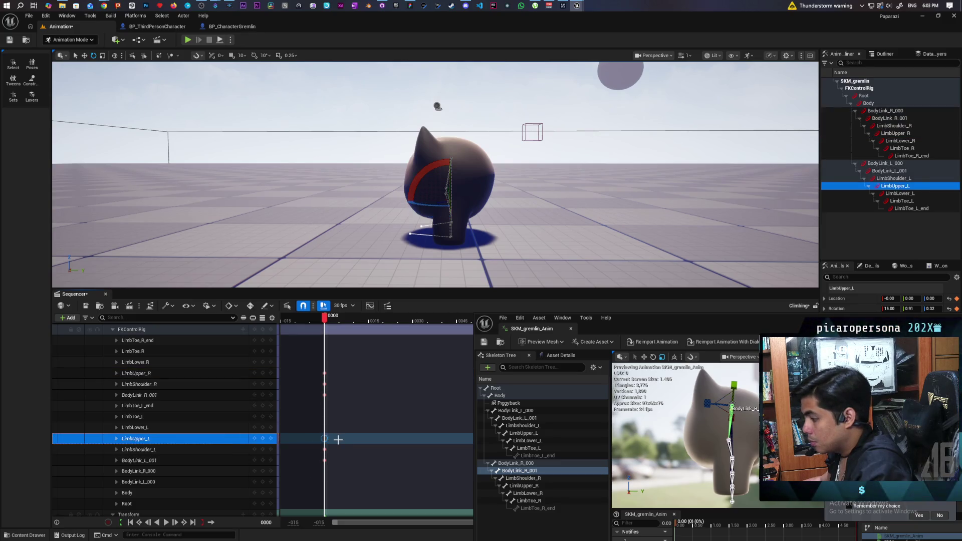
click(358, 412)
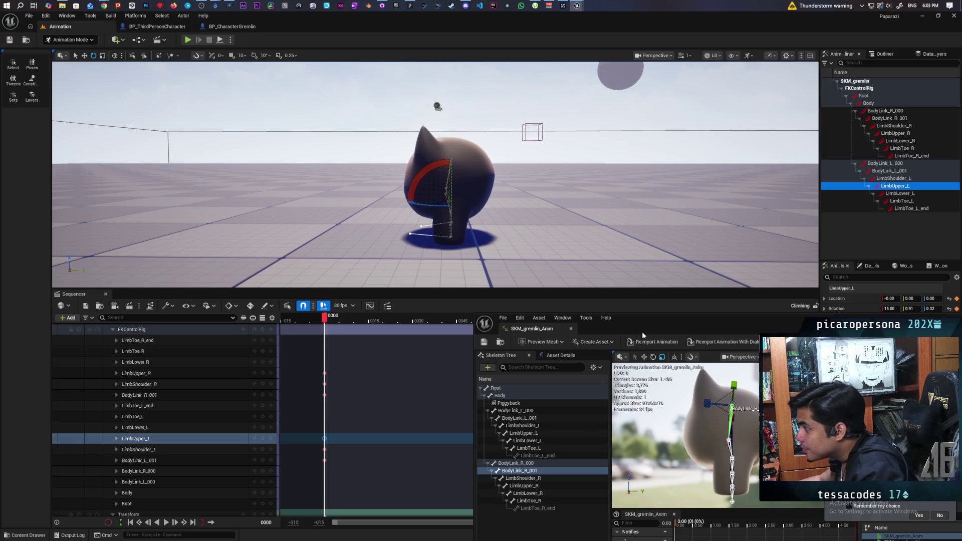
Undock SKM_gremlin_Anim into a floating window and return the level editor to Selection Mode.
drag(642, 332, 425, 277)
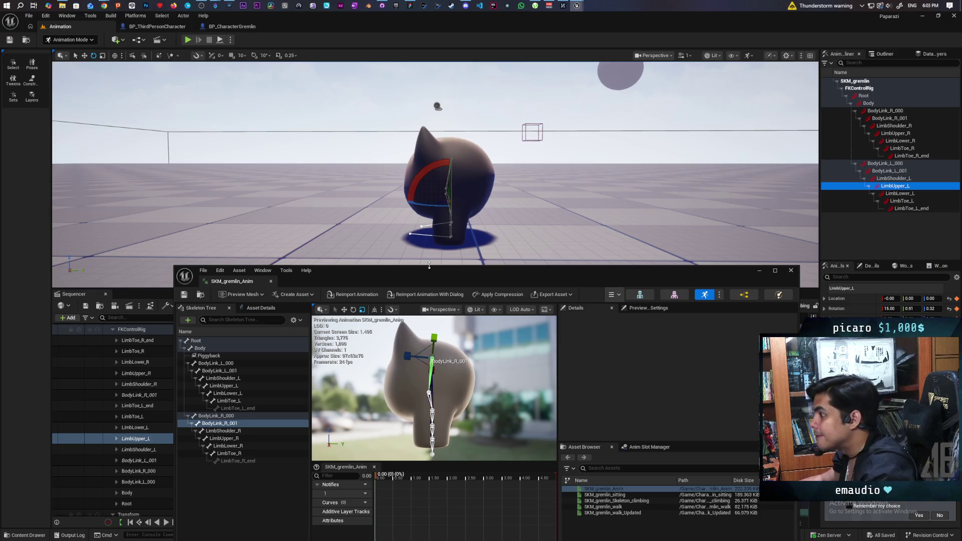
mouse_move(429, 269)
mouse_down()
mouse_move(712, 261)
mouse_move(560, 258)
mouse_up()
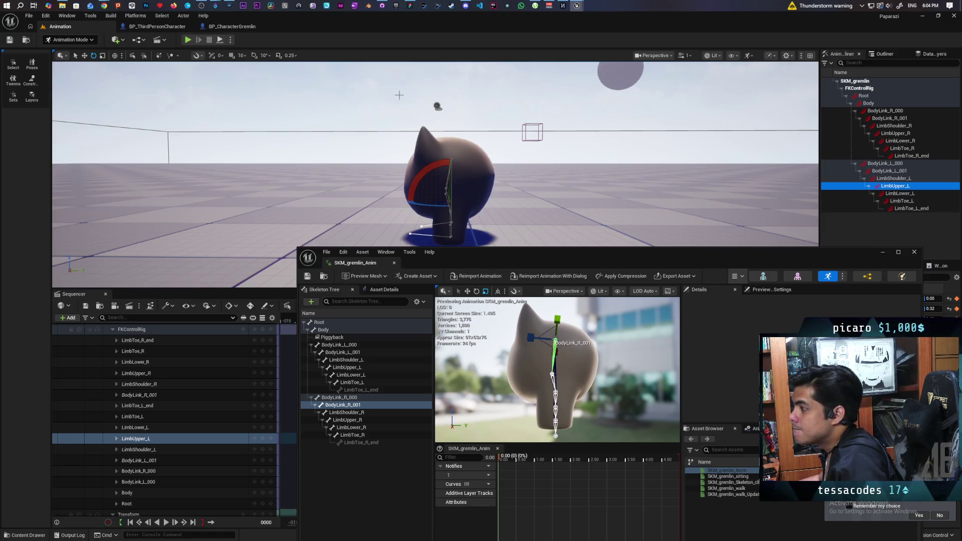
click(84, 40)
click(75, 60)
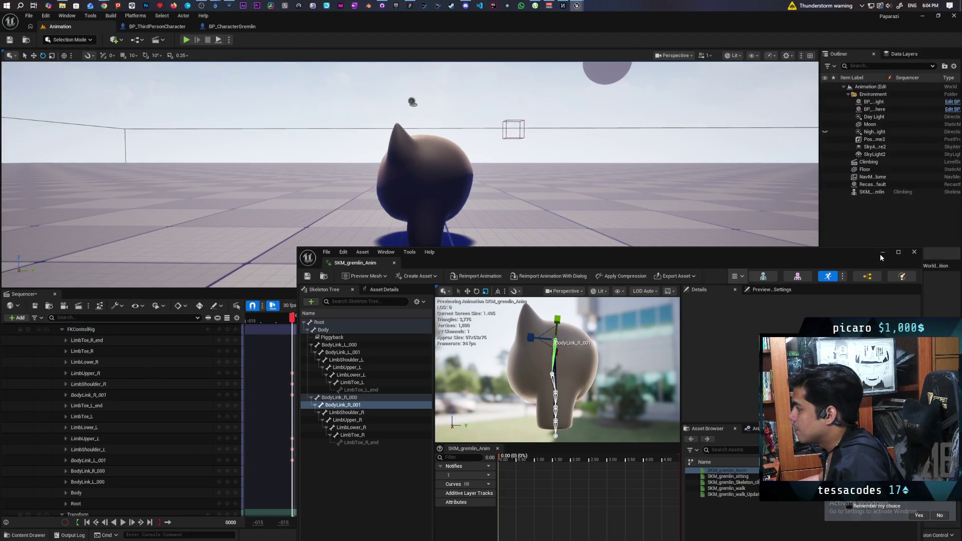
Duplicate the gremlin by Alt-dragging along X, placing SKM_gremlin2 to its right.
click(882, 256)
click(437, 196)
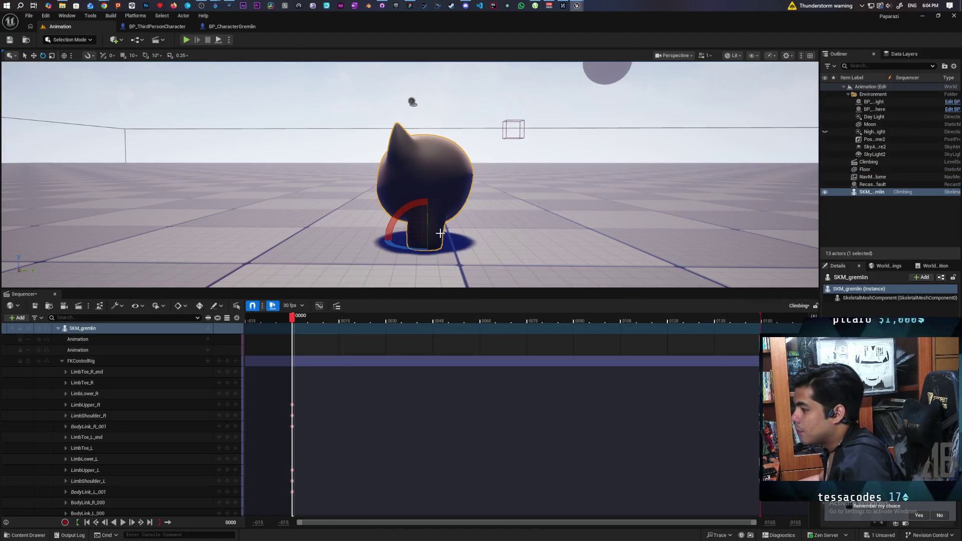
key(w)
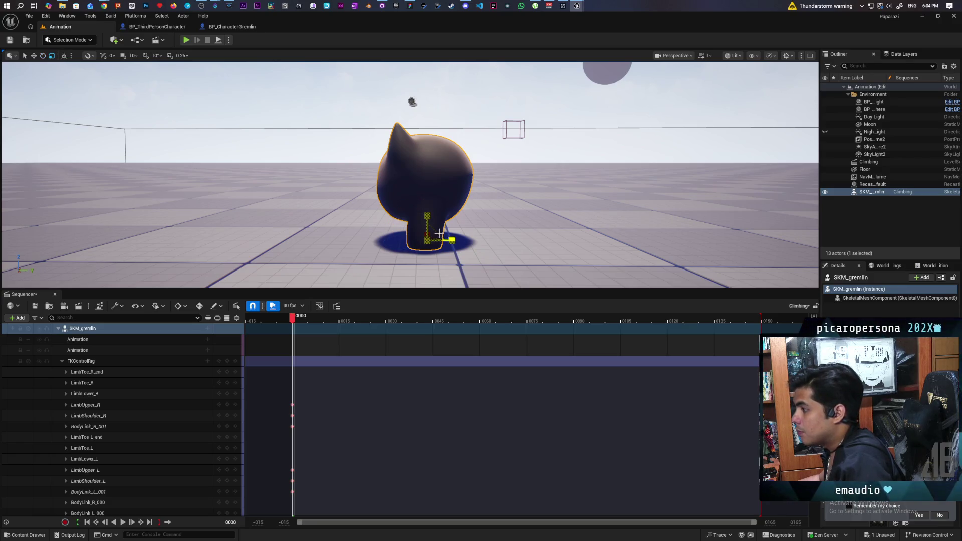
key(space)
key(space)
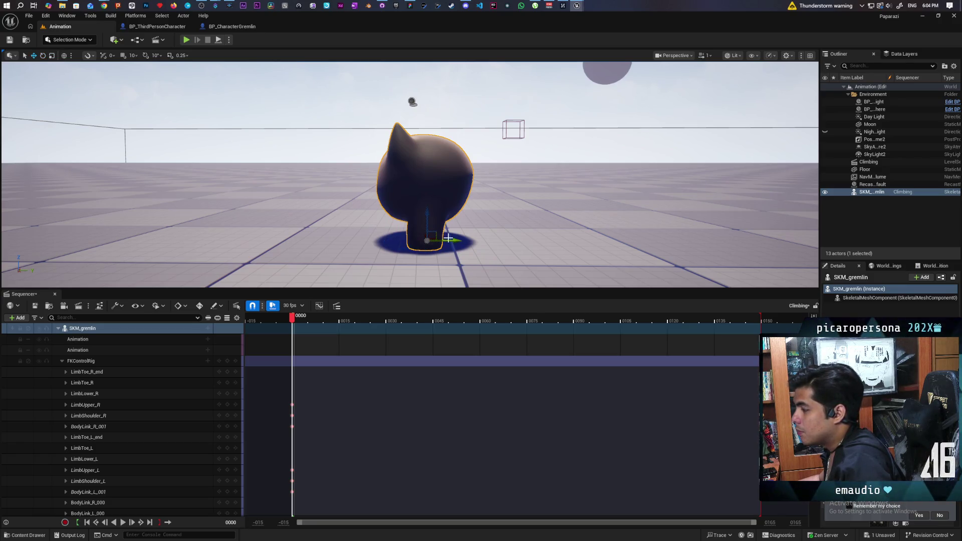
alt+drag(450, 240, 549, 252)
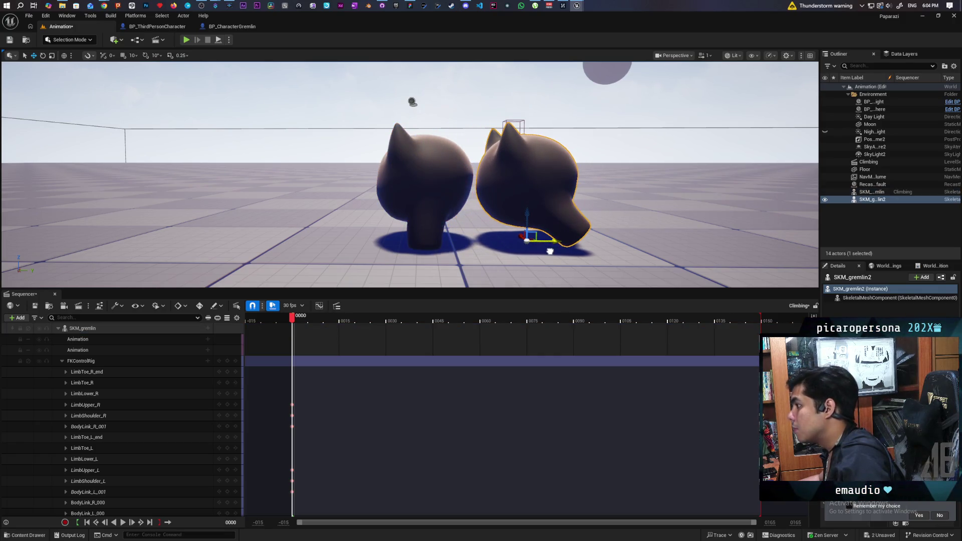
drag(549, 252, 553, 252)
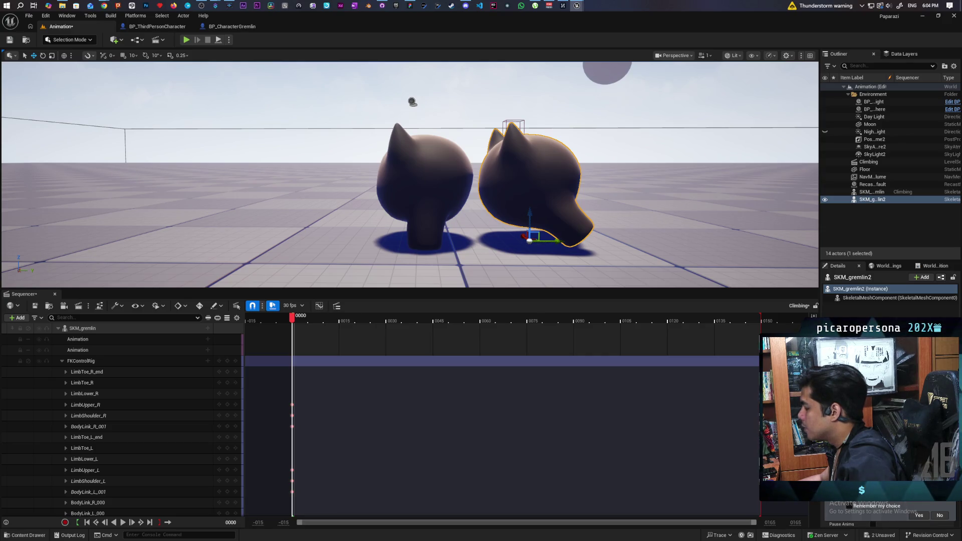
Clear the animation asset assigned to the gremlin copy.
click(951, 184)
click(873, 289)
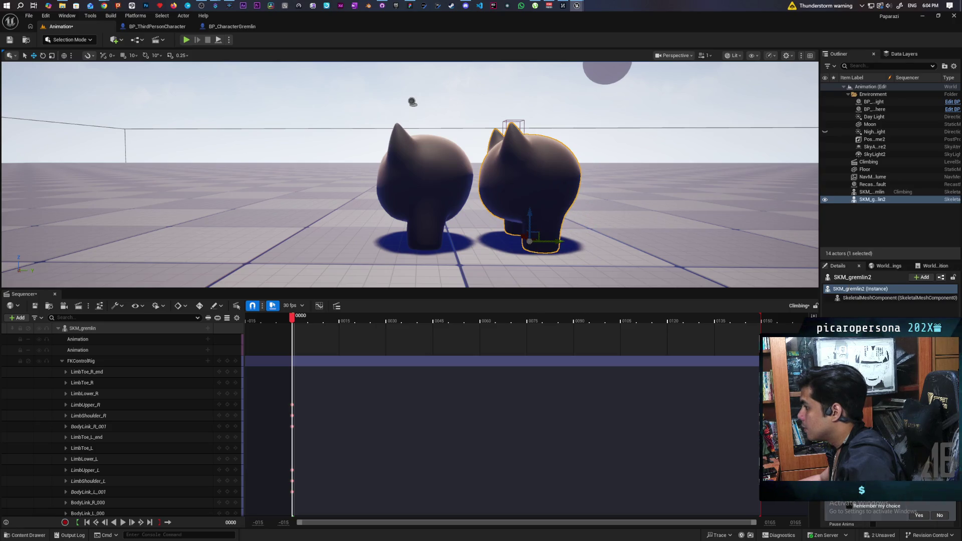
scroll(482, 181, down, 5)
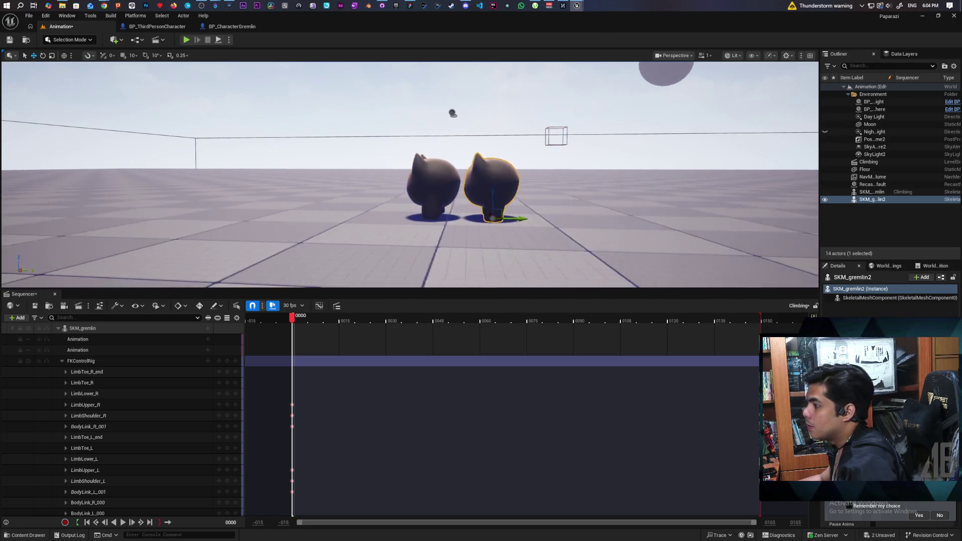
click(456, 105)
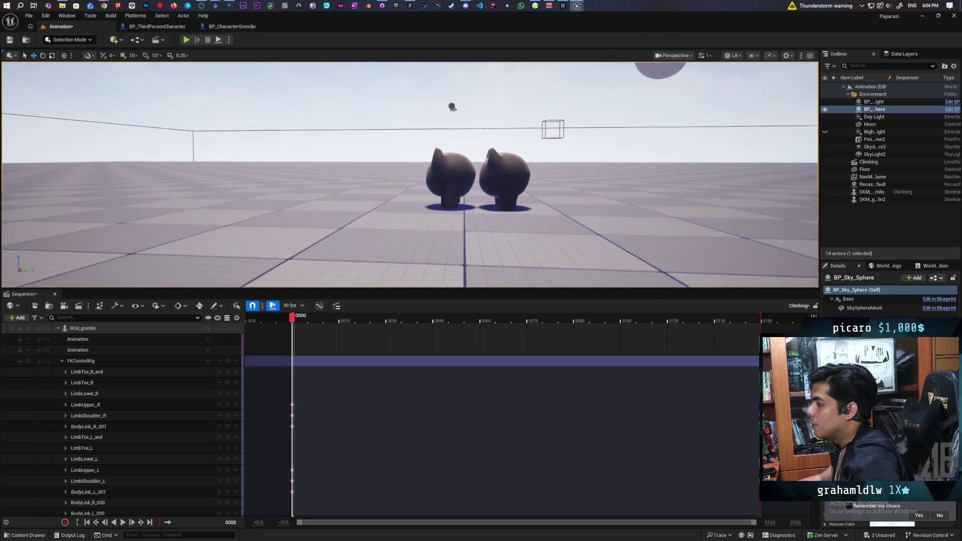
scroll(481, 181, up, 6)
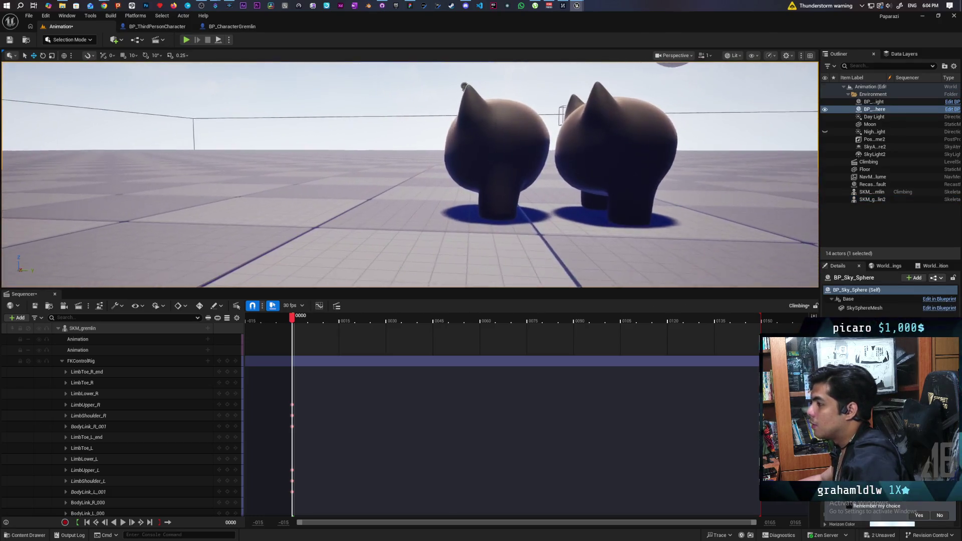
drag(526, 181, 376, 181)
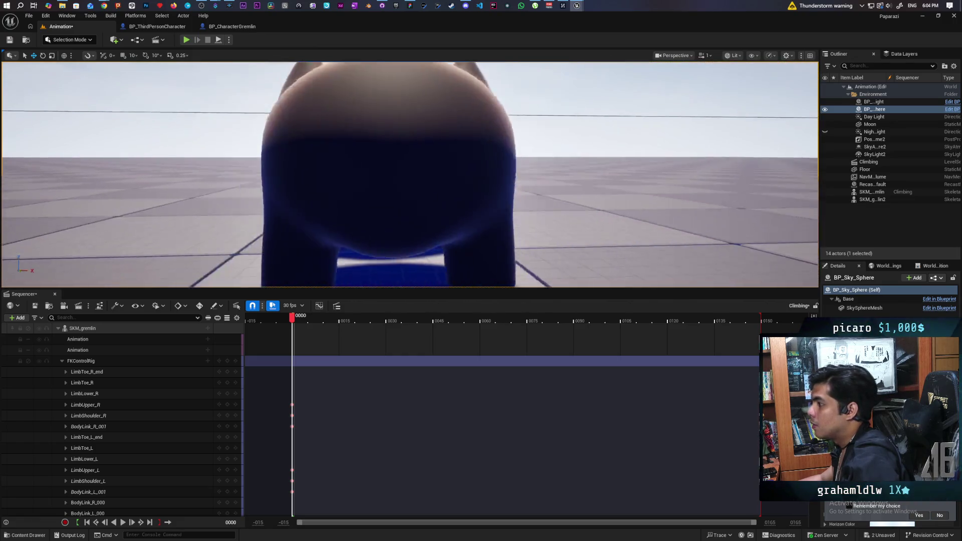
drag(481, 181, 391, 181)
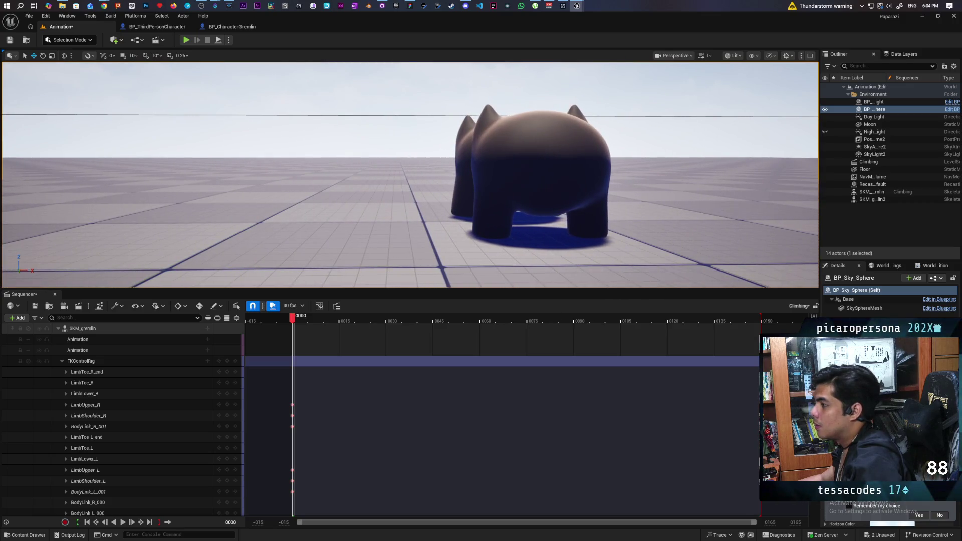
drag(481, 181, 376, 181)
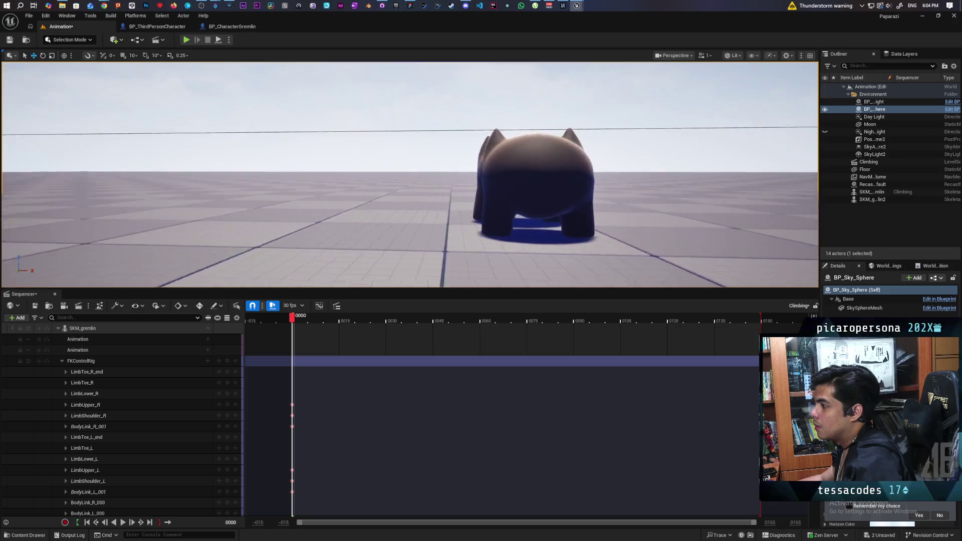
drag(481, 181, 377, 180)
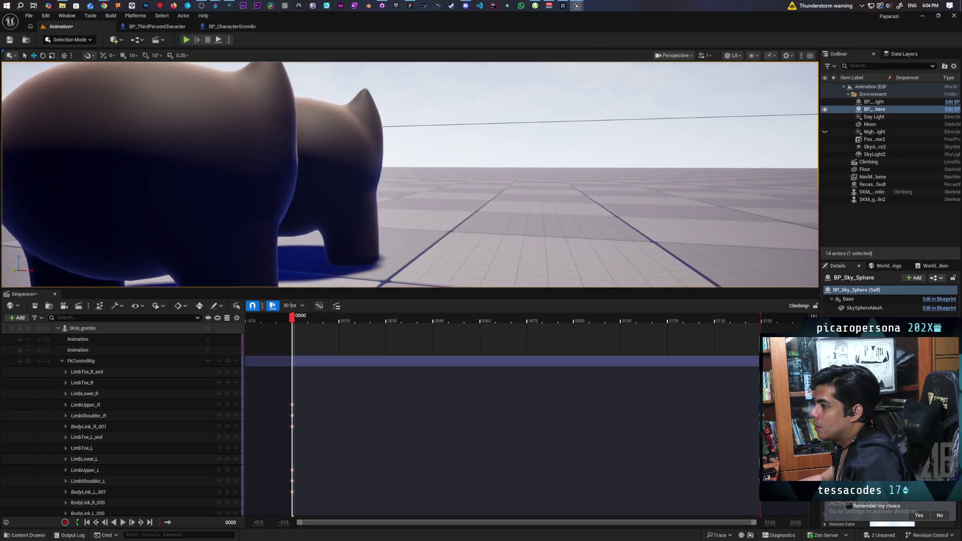
mouse_move(481, 225)
mouse_down()
mouse_move(481, 135)
mouse_move(481, 226)
mouse_up()
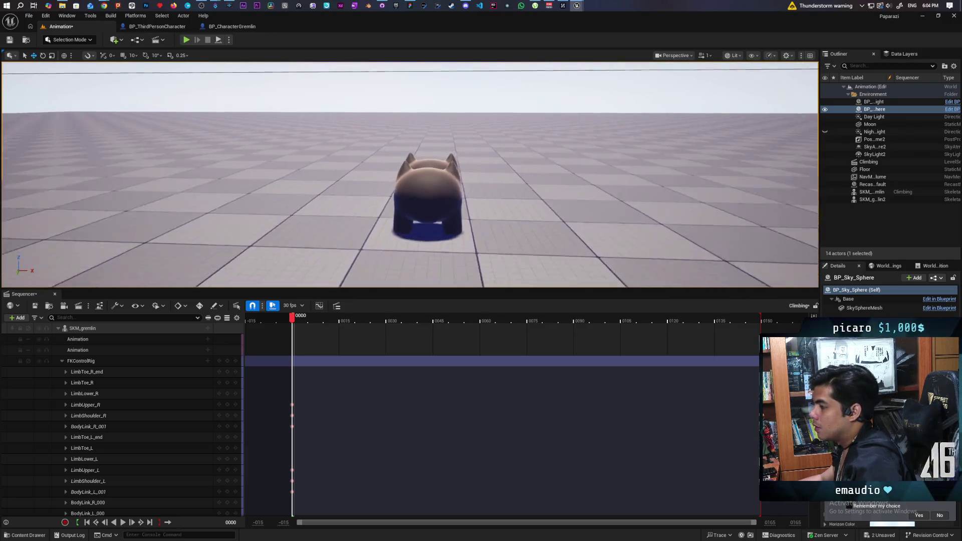
drag(376, 189, 526, 188)
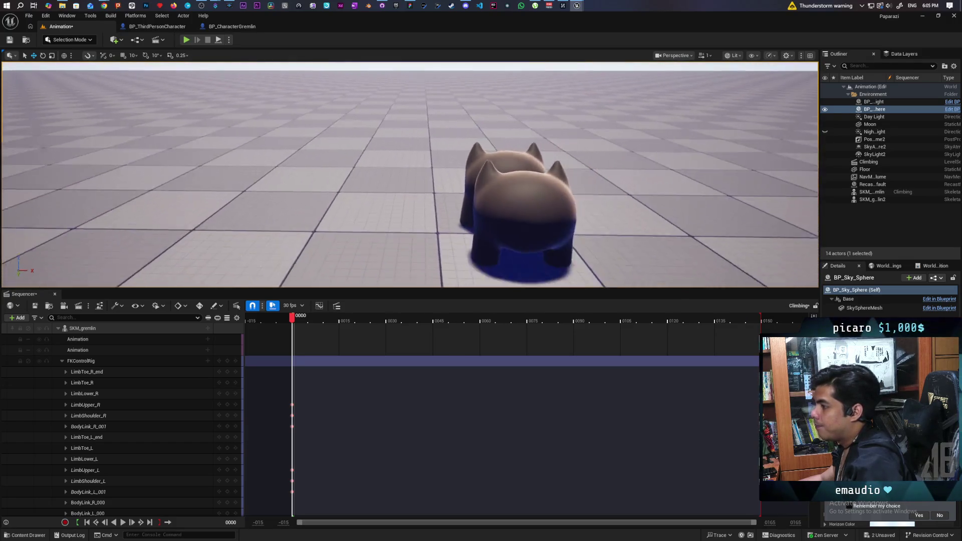
mouse_move(376, 188)
mouse_down()
mouse_move(451, 189)
mouse_move(377, 188)
mouse_up()
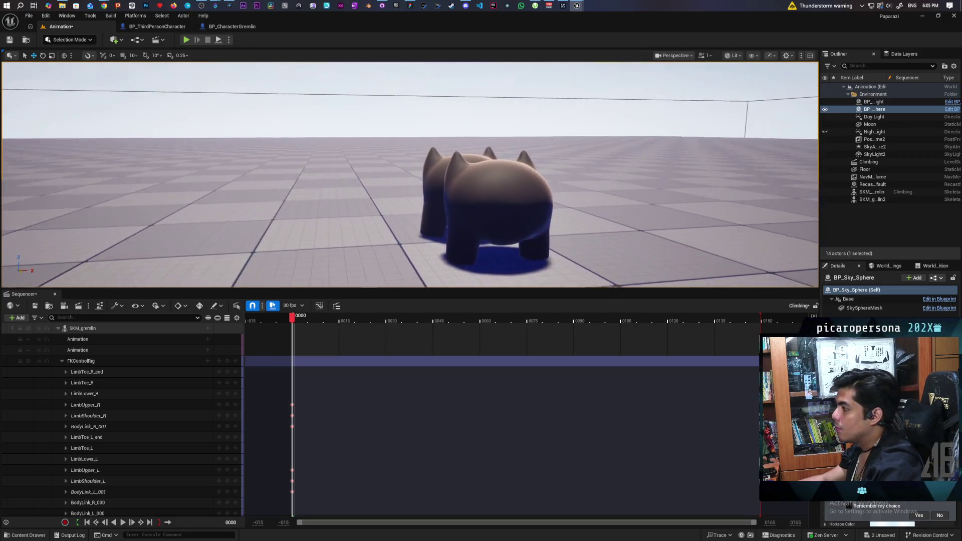
drag(451, 188, 376, 188)
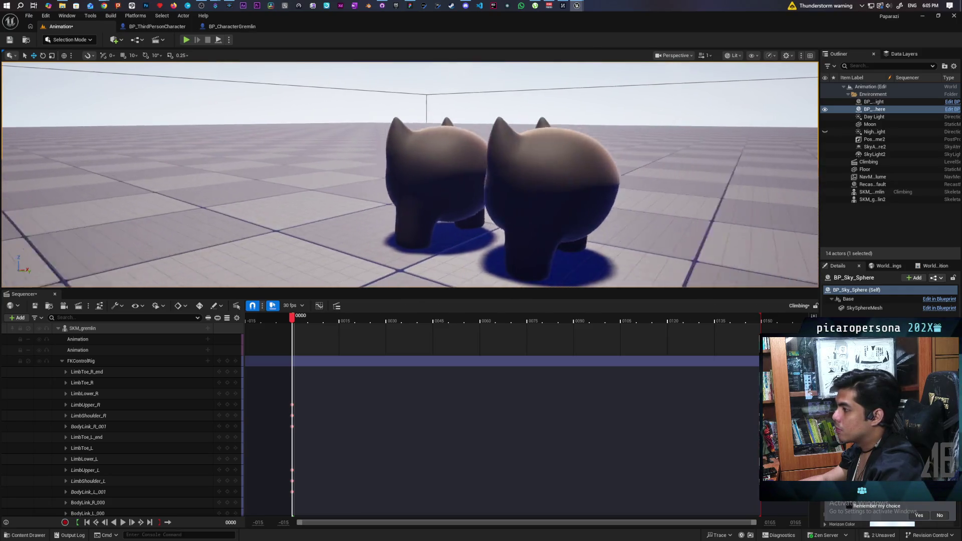
drag(451, 189, 338, 189)
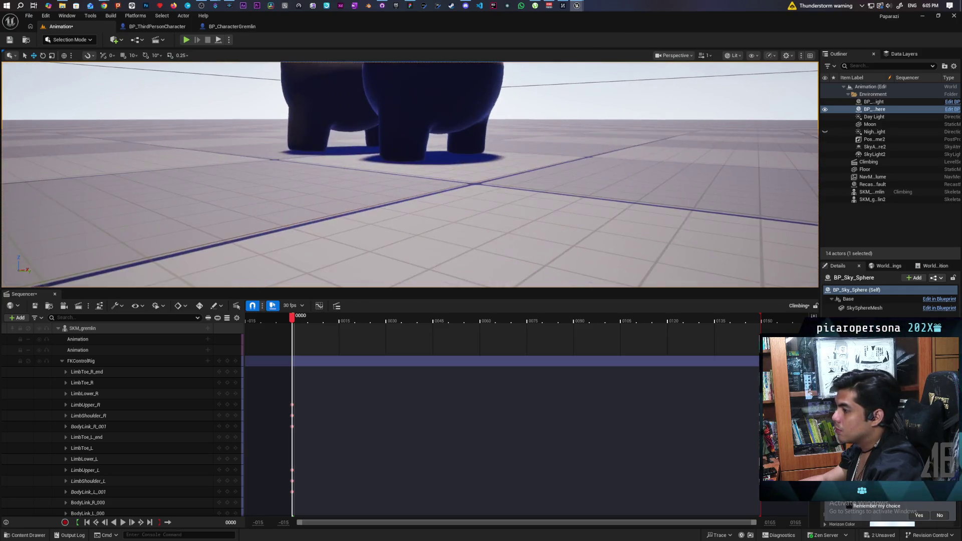
drag(526, 174, 407, 173)
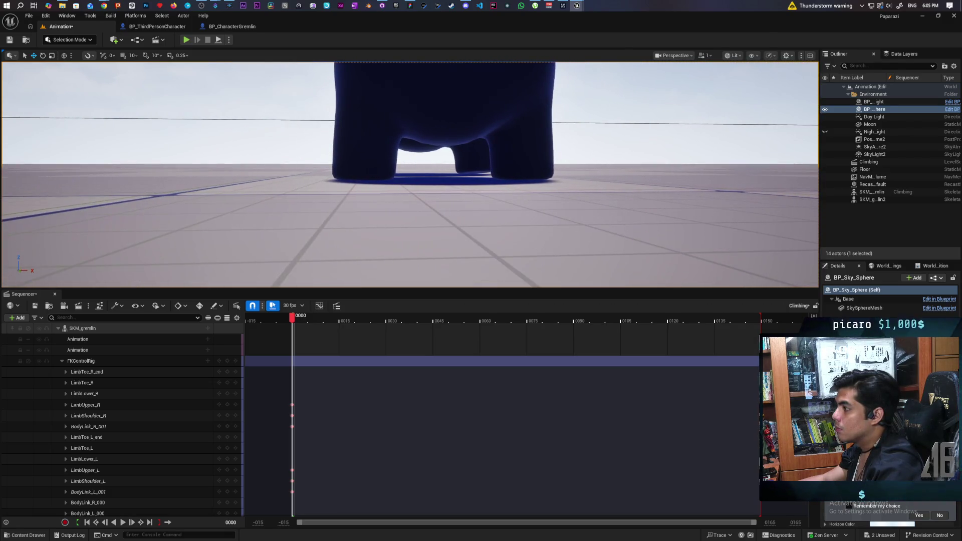
mouse_move(405, 173)
mouse_down()
mouse_move(421, 181)
mouse_move(301, 172)
mouse_up()
drag(406, 173, 481, 174)
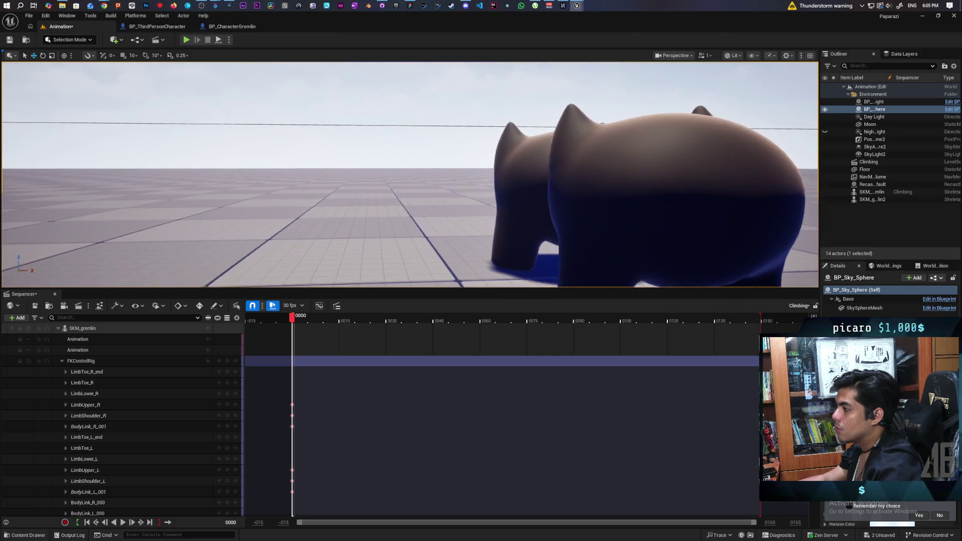
drag(405, 173, 451, 196)
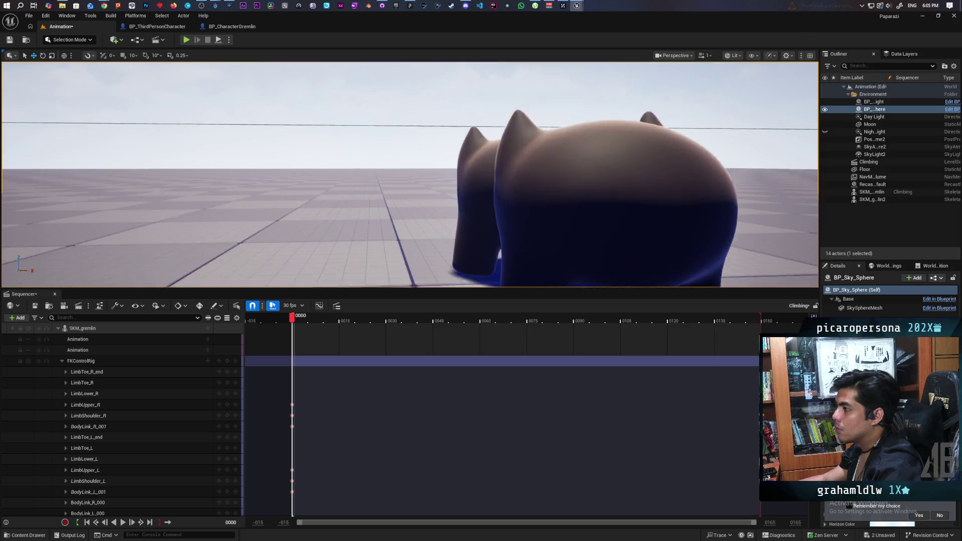
drag(406, 173, 466, 173)
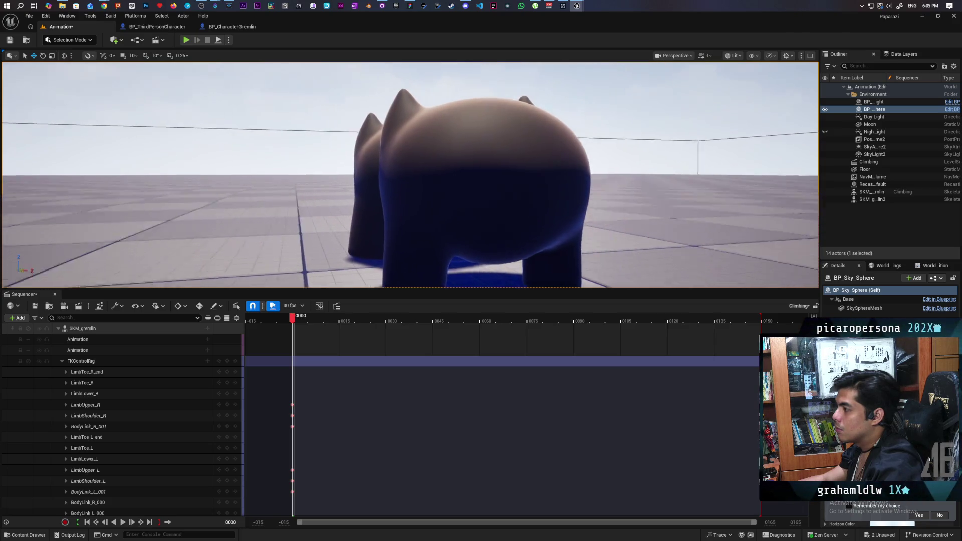
drag(406, 173, 452, 173)
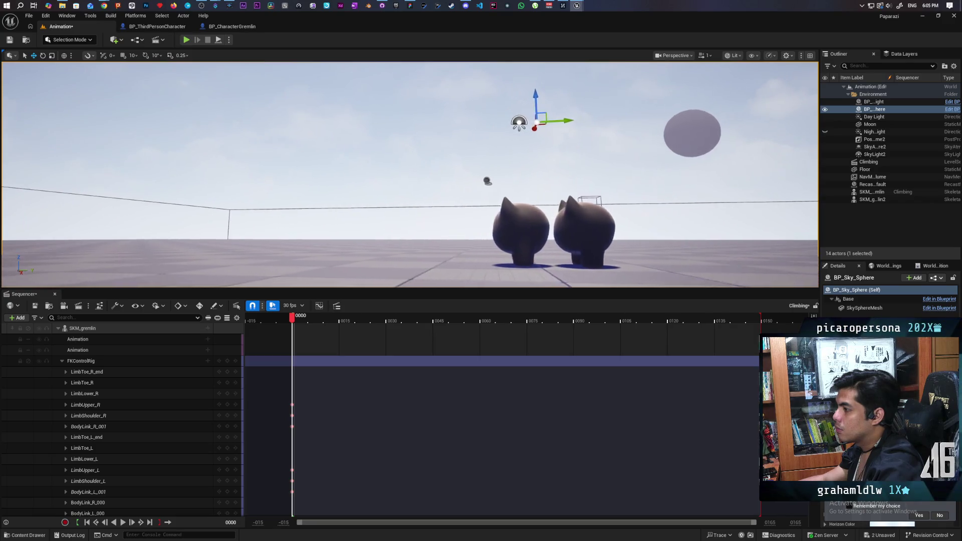
drag(407, 174, 466, 174)
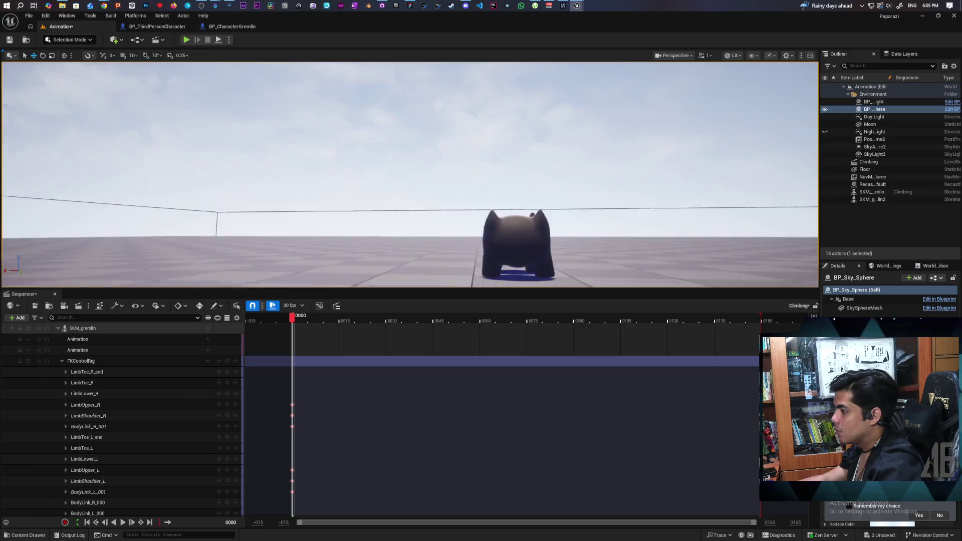
drag(406, 173, 466, 173)
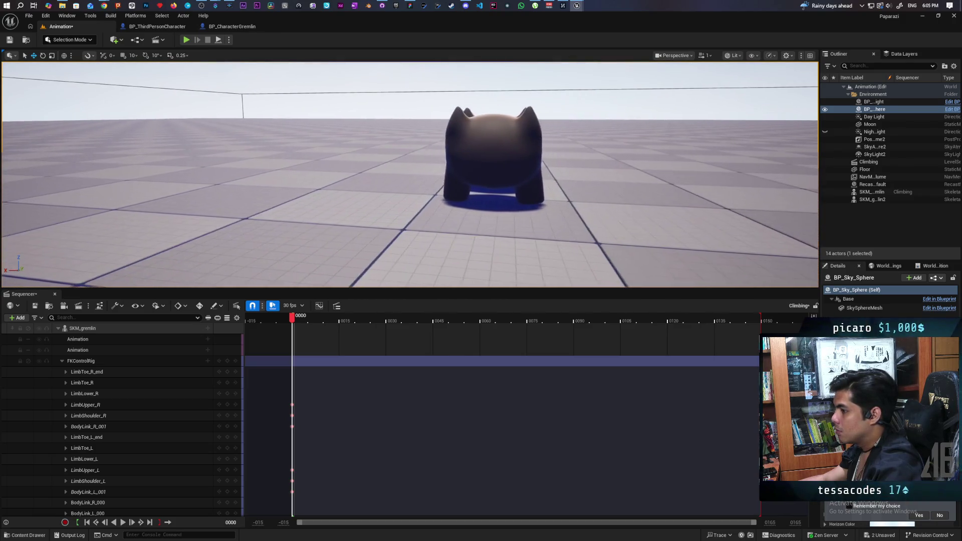
click(83, 328)
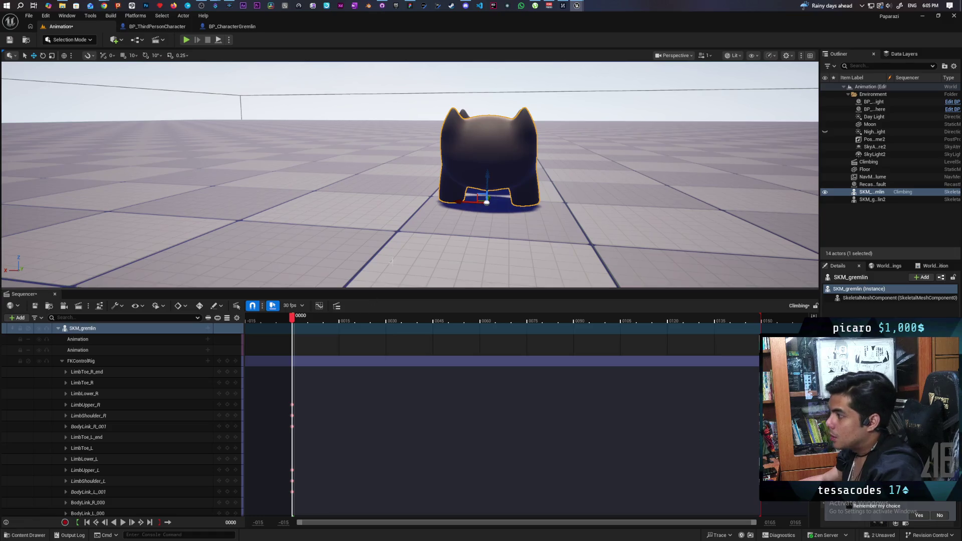
Switch the level editor to Animation mode and deselect the gremlin.
click(71, 40)
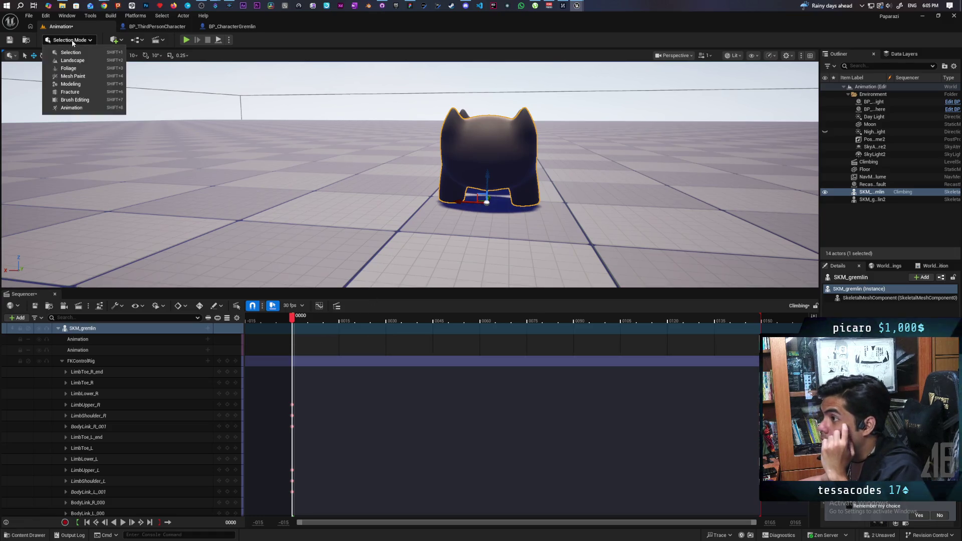
click(83, 109)
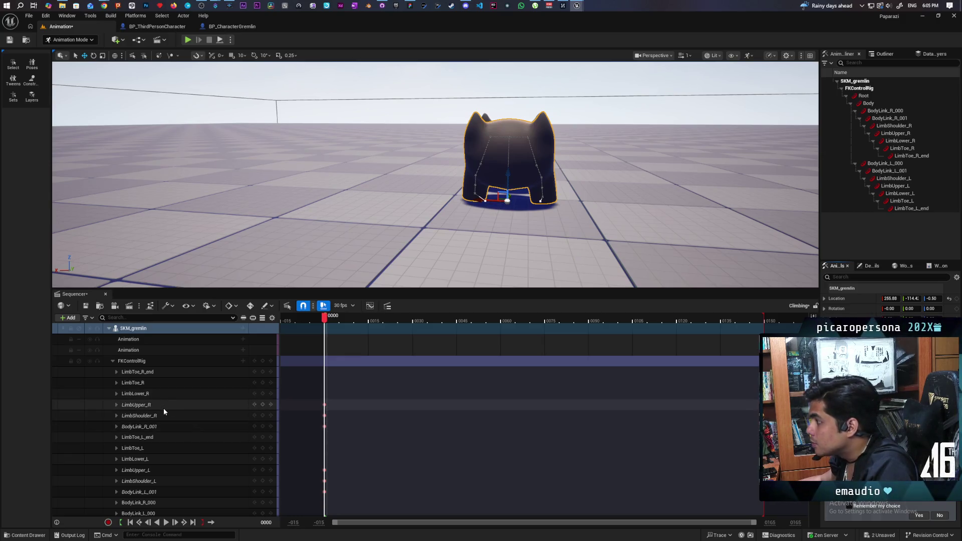
drag(451, 188, 377, 188)
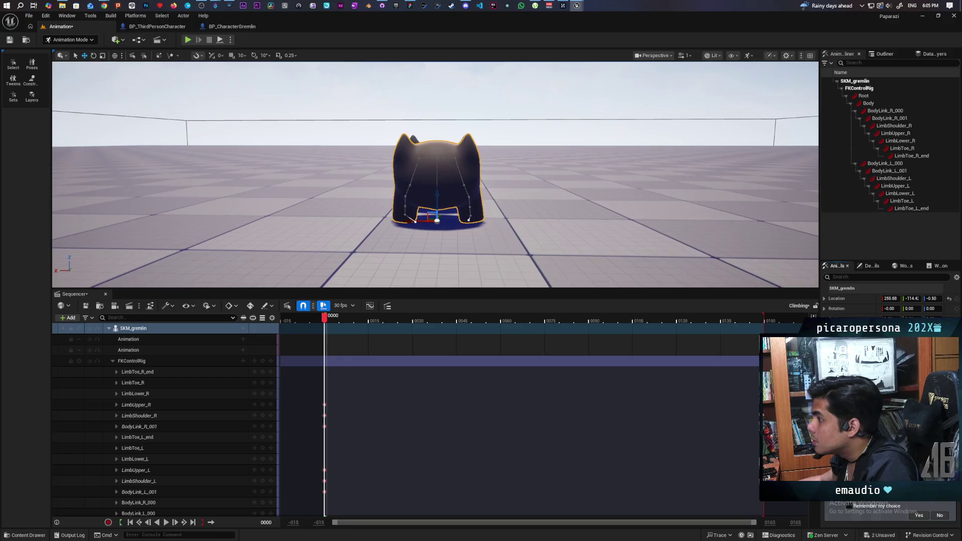
click(510, 244)
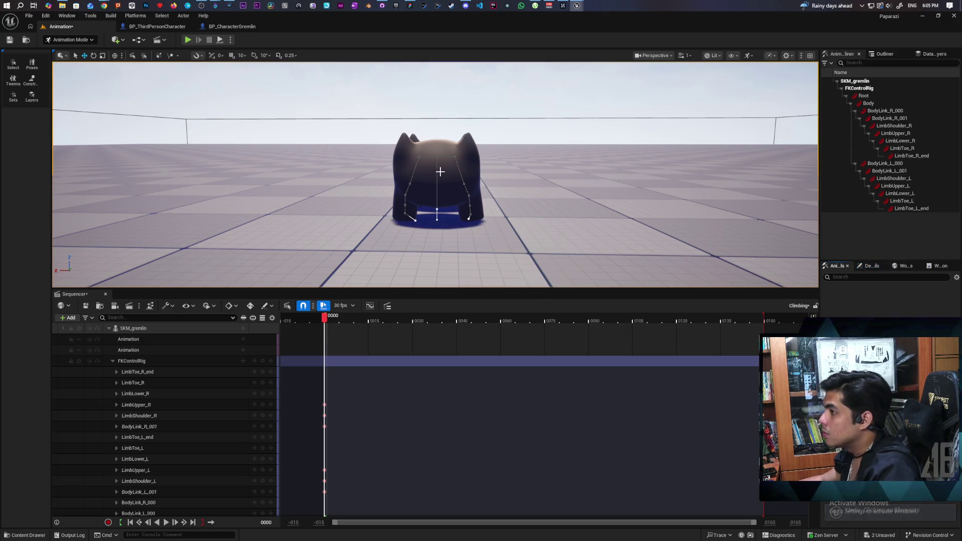
Bring the SKM_gremlin_Anim editor to front and view the gremlin's rear.
click(577, 5)
click(658, 48)
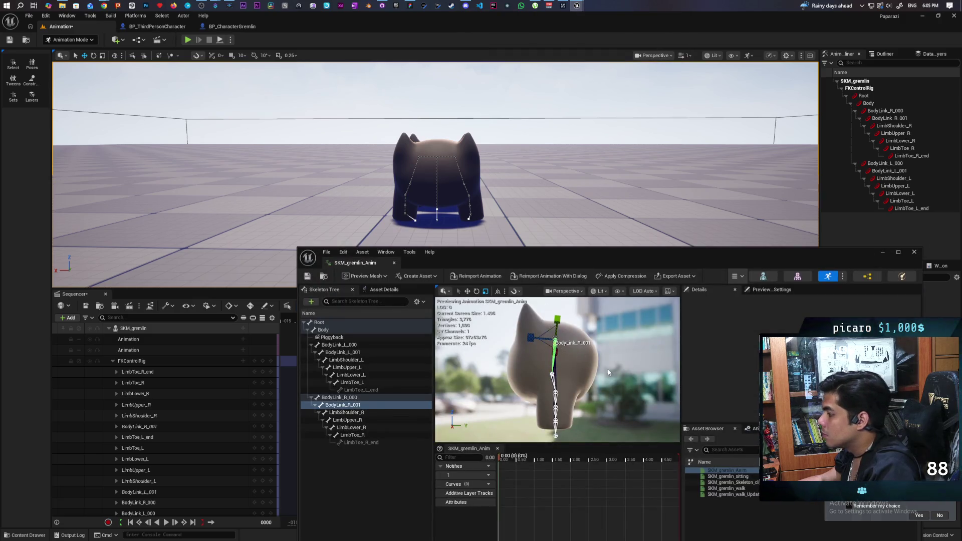
mouse_move(527, 385)
mouse_down()
mouse_move(572, 361)
mouse_move(560, 353)
mouse_up()
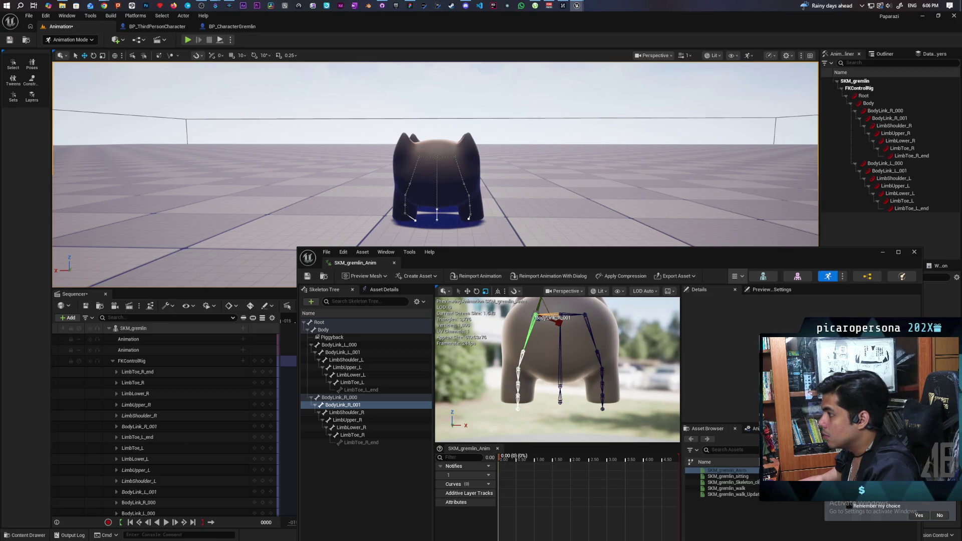
click(652, 349)
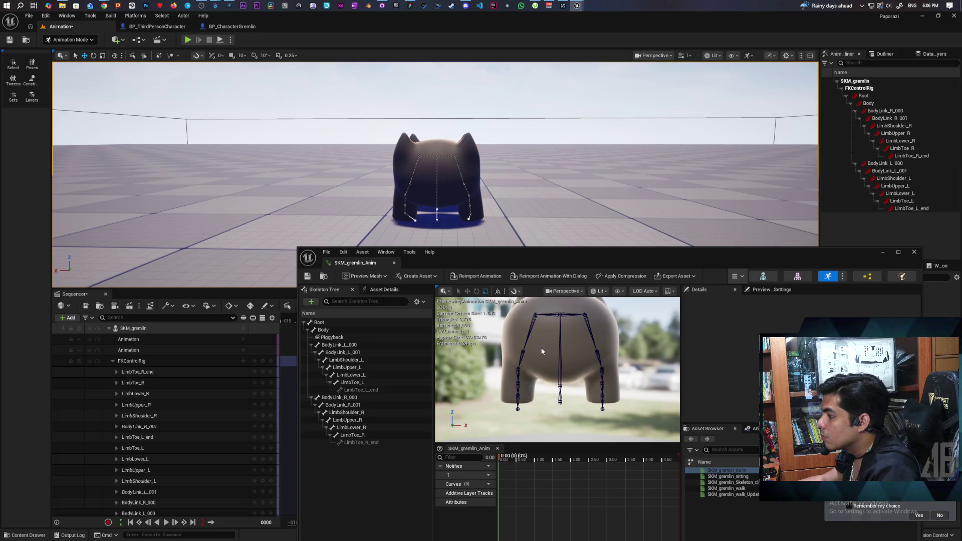
Inspect several bones in the Skeleton Tree, ending on BodyLink_R_001's transform details.
click(518, 373)
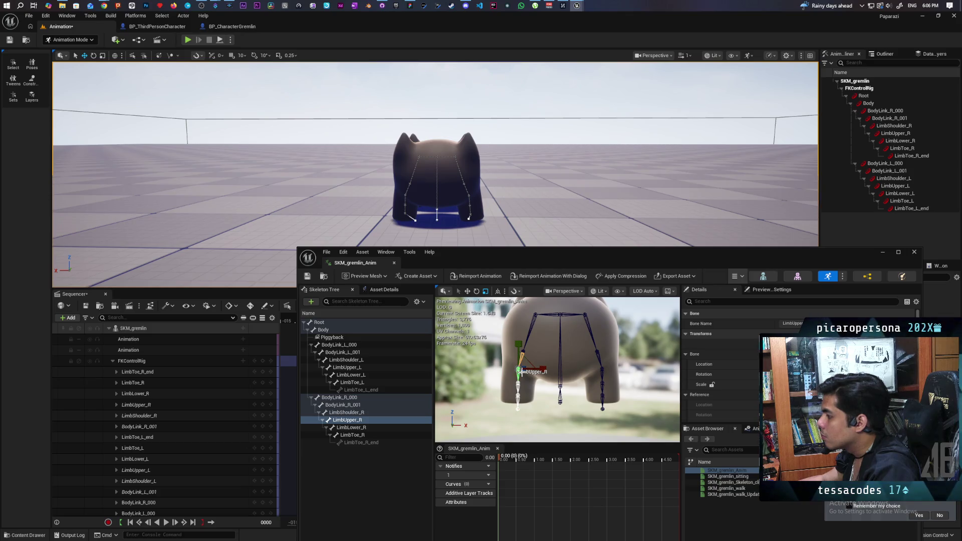
click(531, 329)
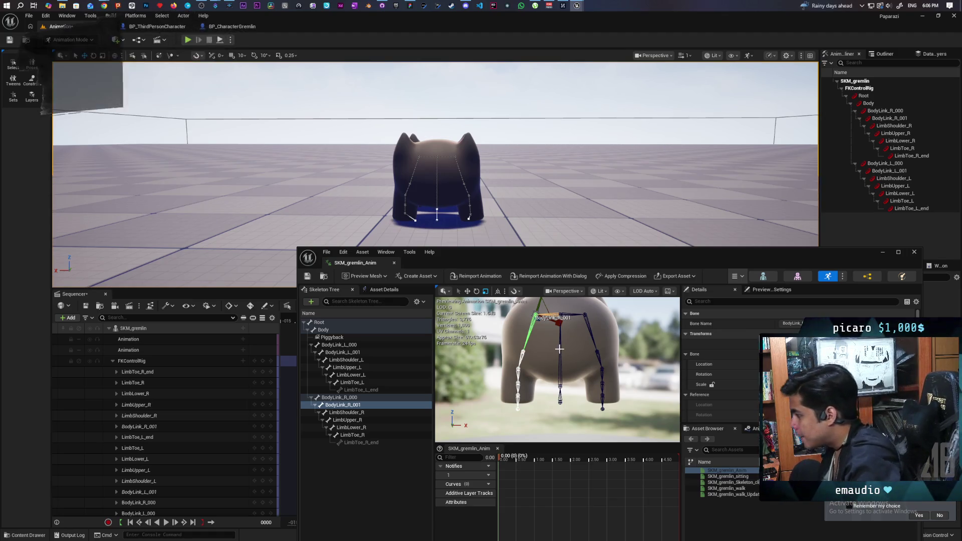
click(561, 366)
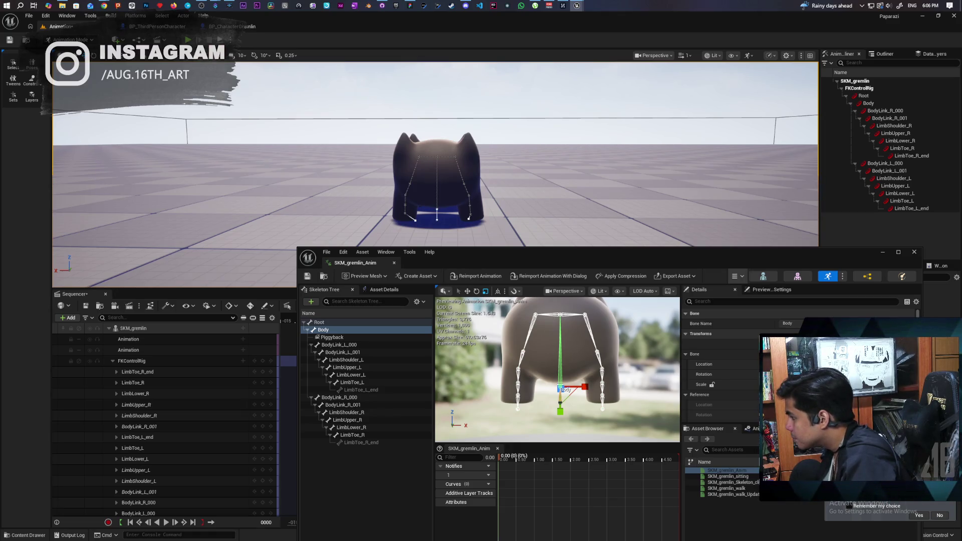
click(555, 314)
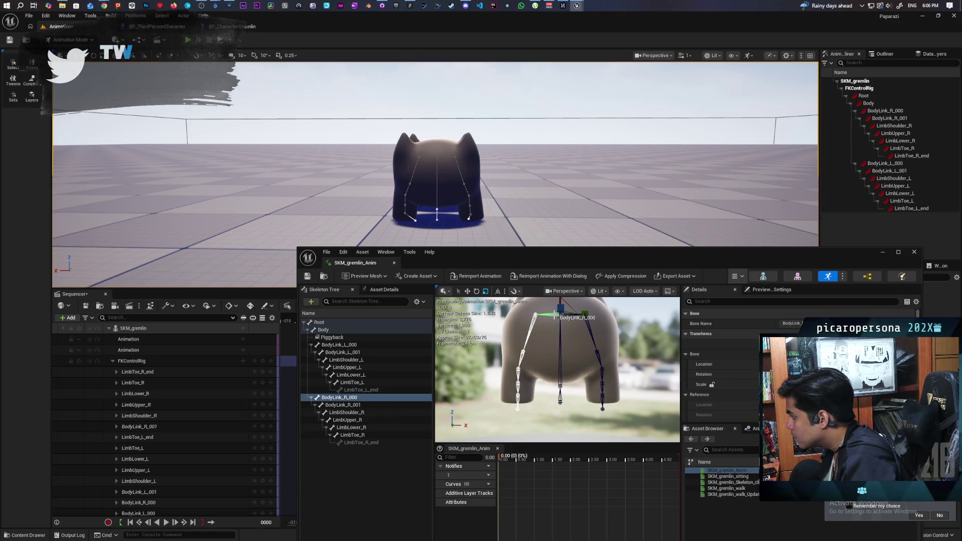
click(561, 342)
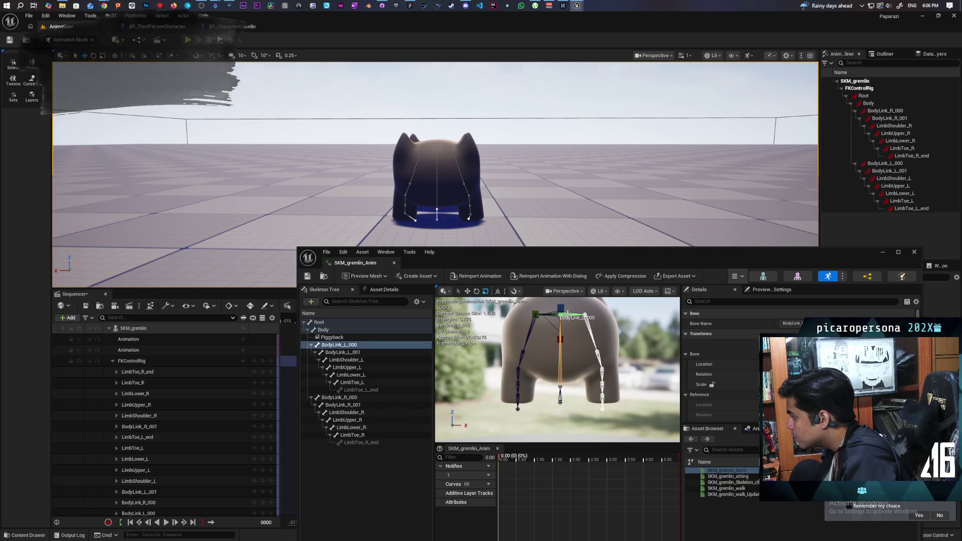
click(549, 316)
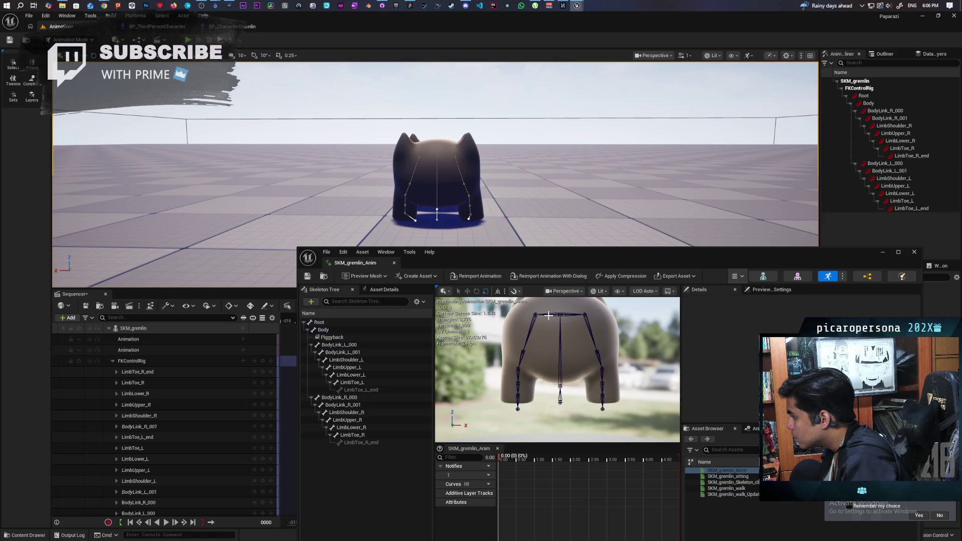
click(533, 325)
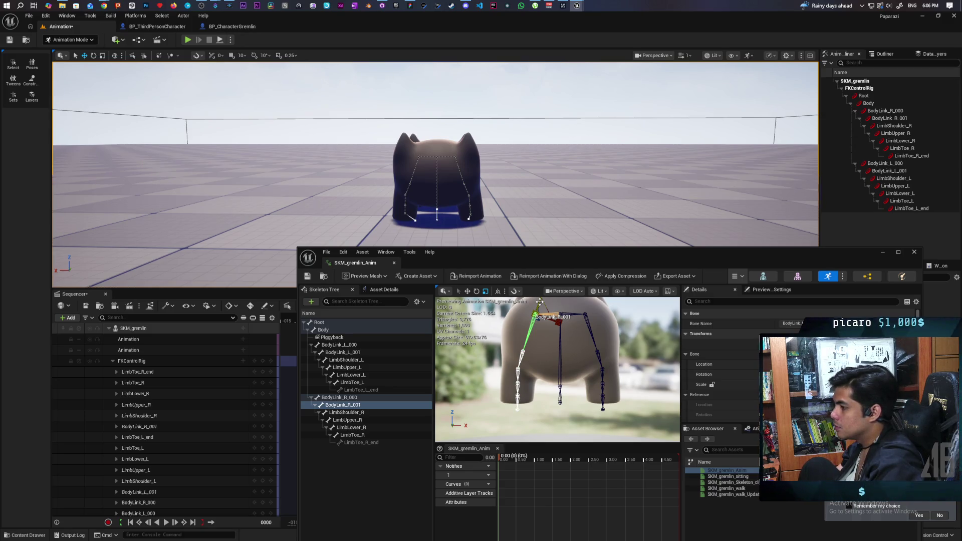
drag(427, 257, 547, 191)
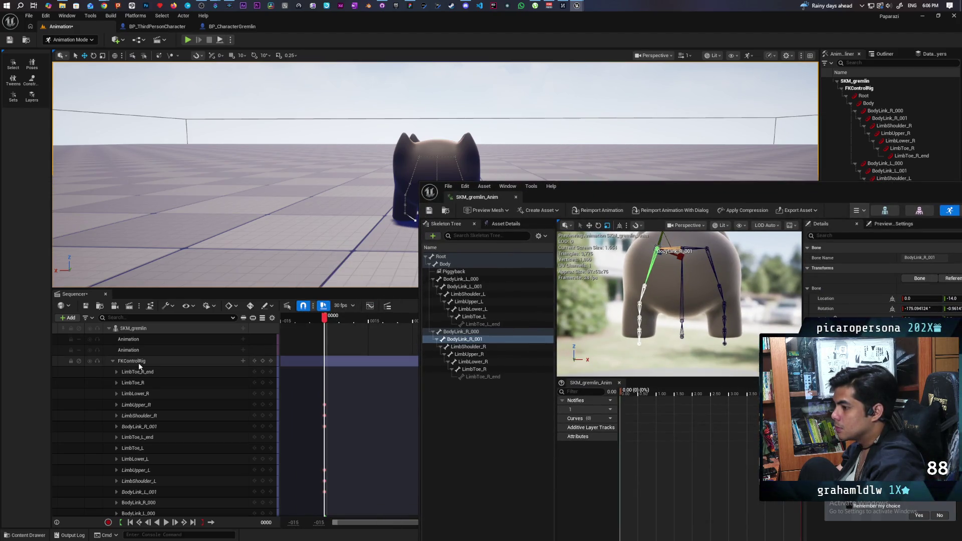
Move the animation editor window up-left so the Sequencer's FKControlRig tracks stay visible.
click(116, 371)
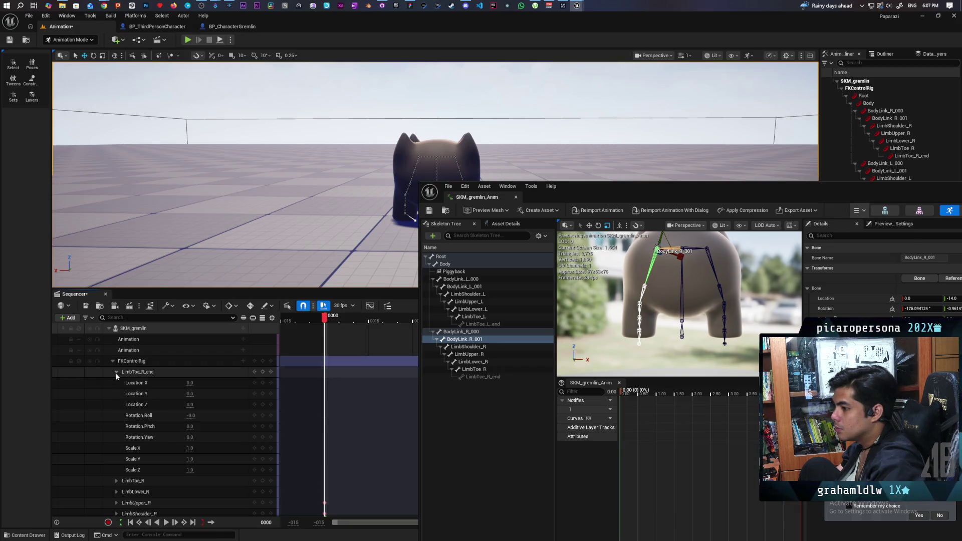
click(117, 373)
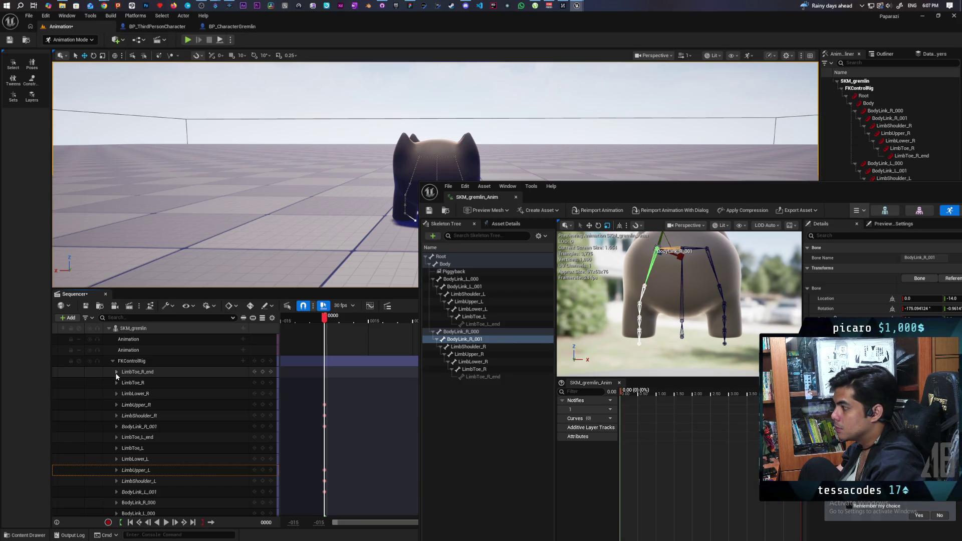
mouse_move(623, 293)
mouse_down()
mouse_move(699, 300)
mouse_move(677, 278)
mouse_move(635, 264)
mouse_up()
mouse_move(756, 188)
mouse_down()
mouse_move(692, 103)
mouse_move(682, 60)
mouse_up()
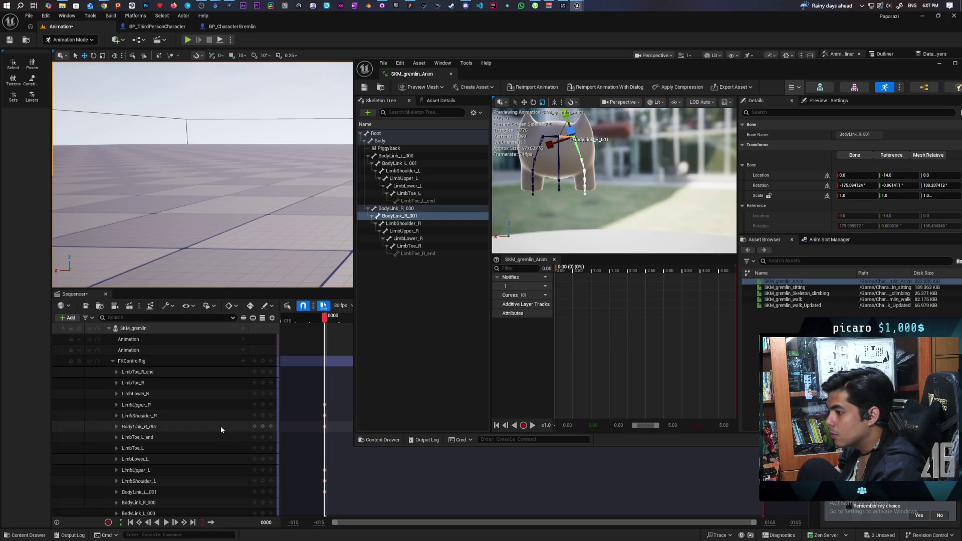
Expand the BodyLink_R_001 track and paste the bone's Roll -175.094131 into it.
click(221, 426)
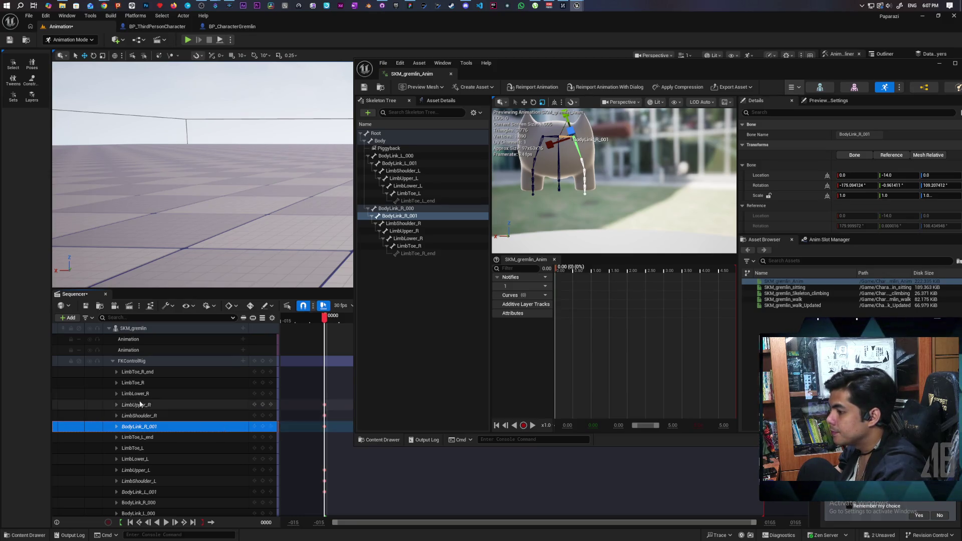
click(117, 394)
click(117, 393)
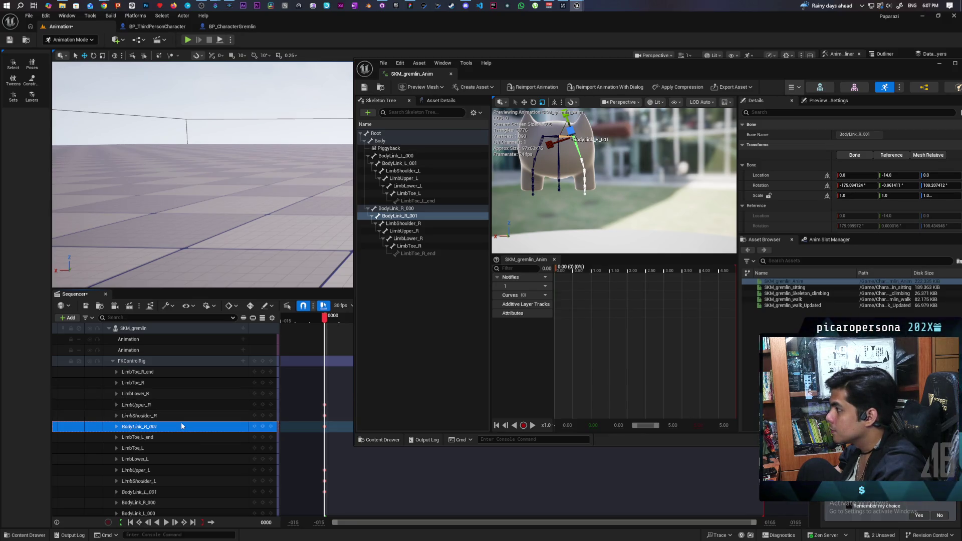
click(117, 427)
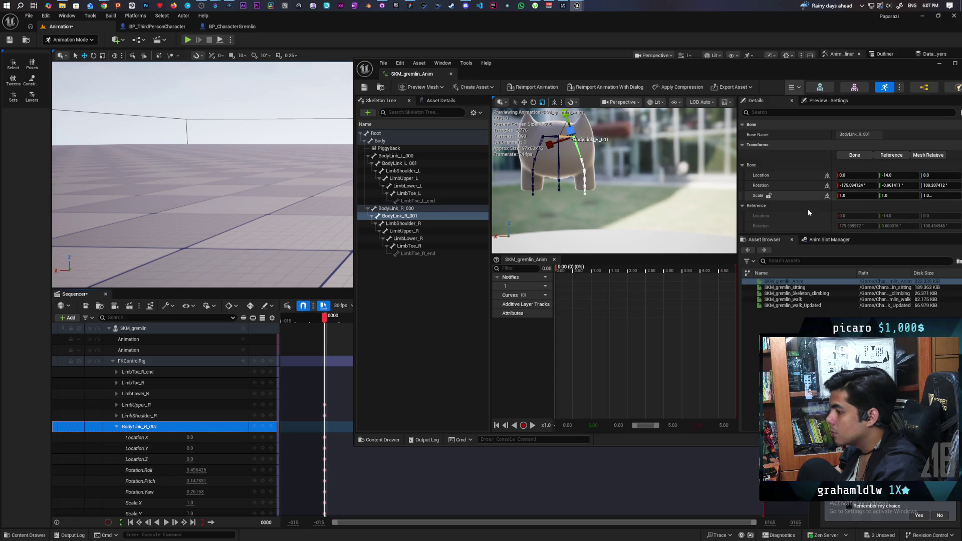
click(854, 184)
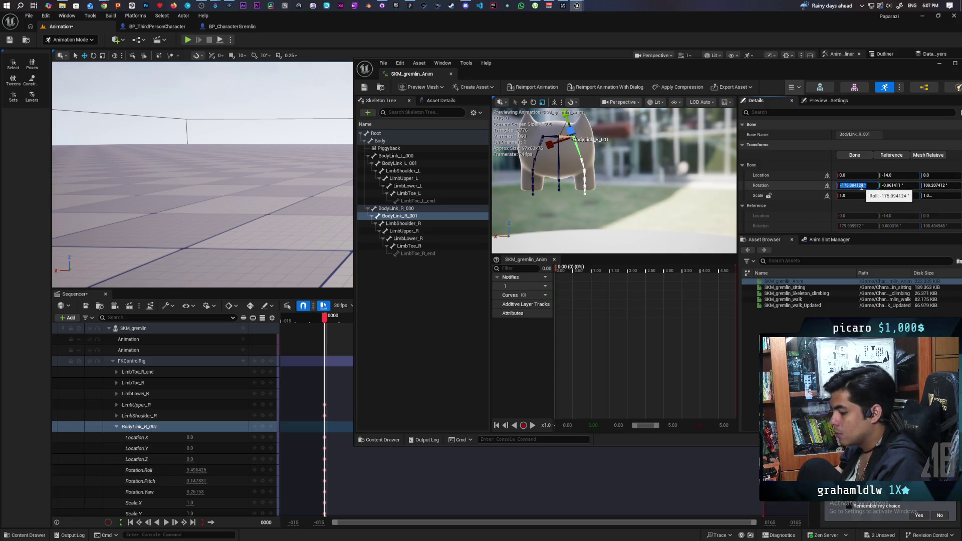
click(196, 470)
key(ctrl+v)
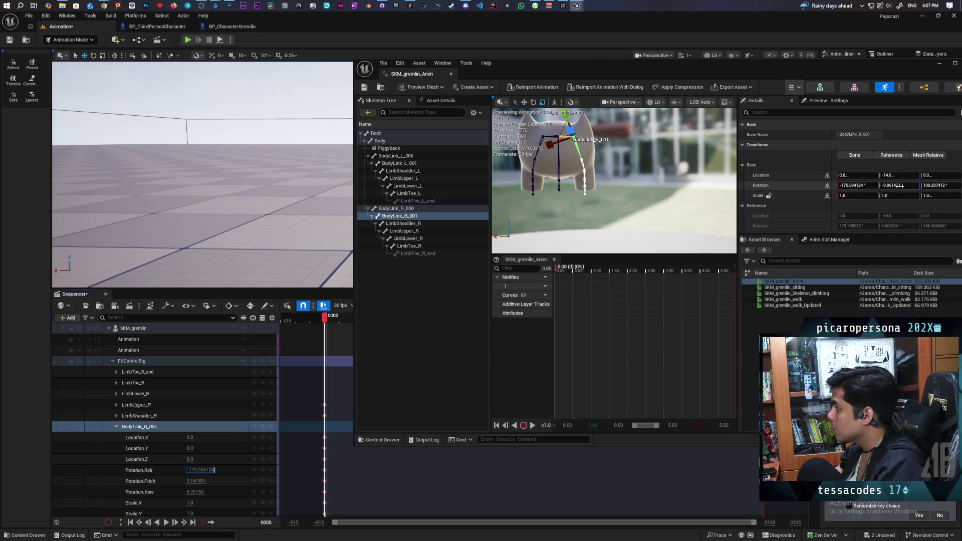
Copy the bone's Yaw 109.297413 into the BodyLink_R_001 Yaw channel.
click(198, 481)
click(933, 185)
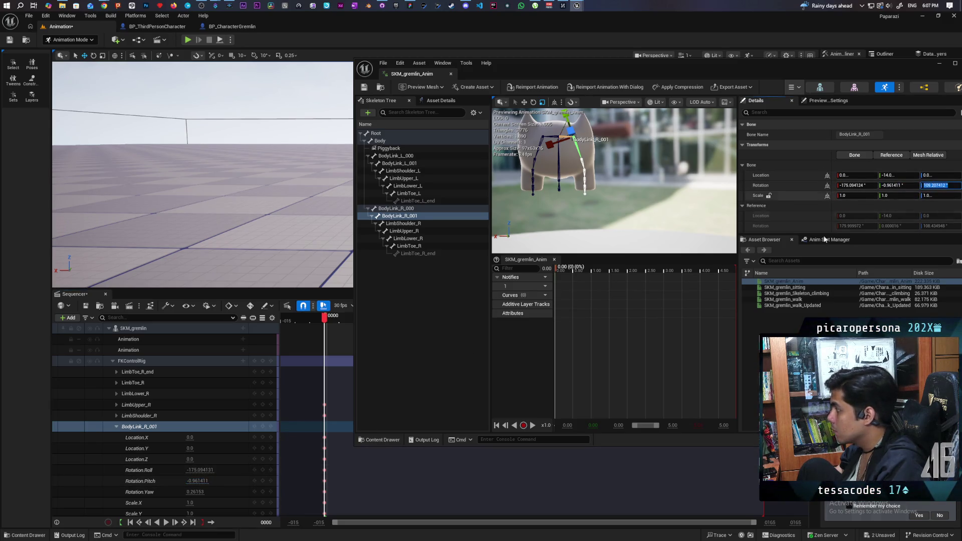
key(ctrl+c)
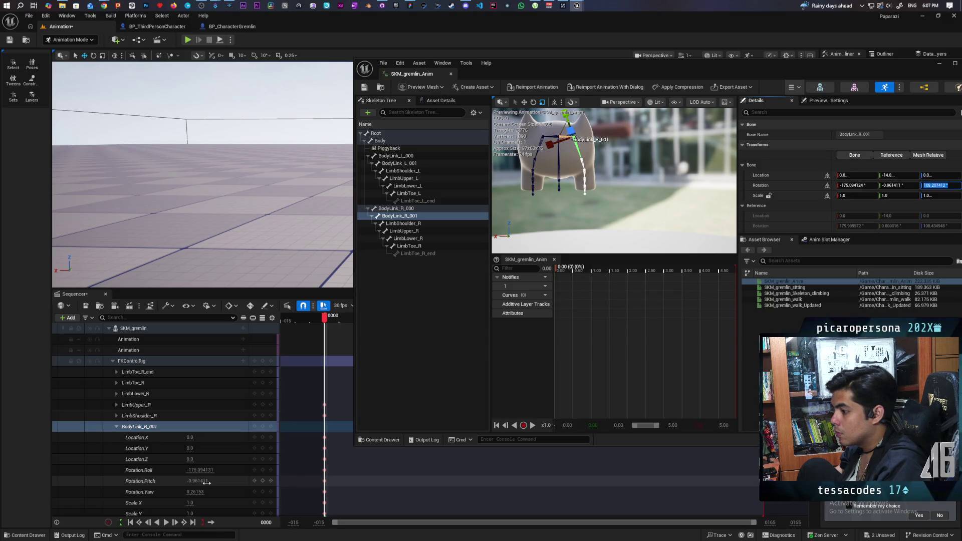
click(198, 491)
key(ctrl+v)
key(Return)
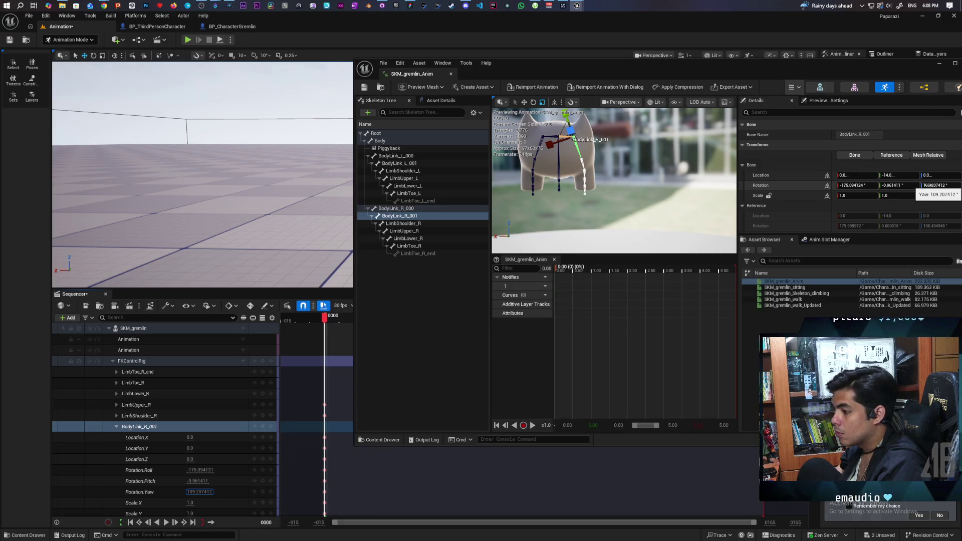
click(173, 492)
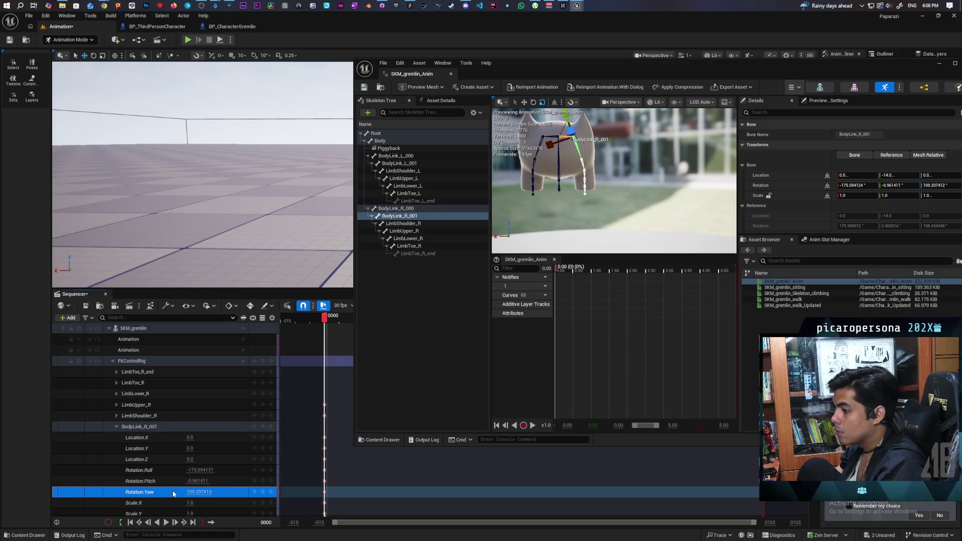
mouse_move(575, 70)
mouse_down()
mouse_move(794, 69)
mouse_move(795, 82)
mouse_up()
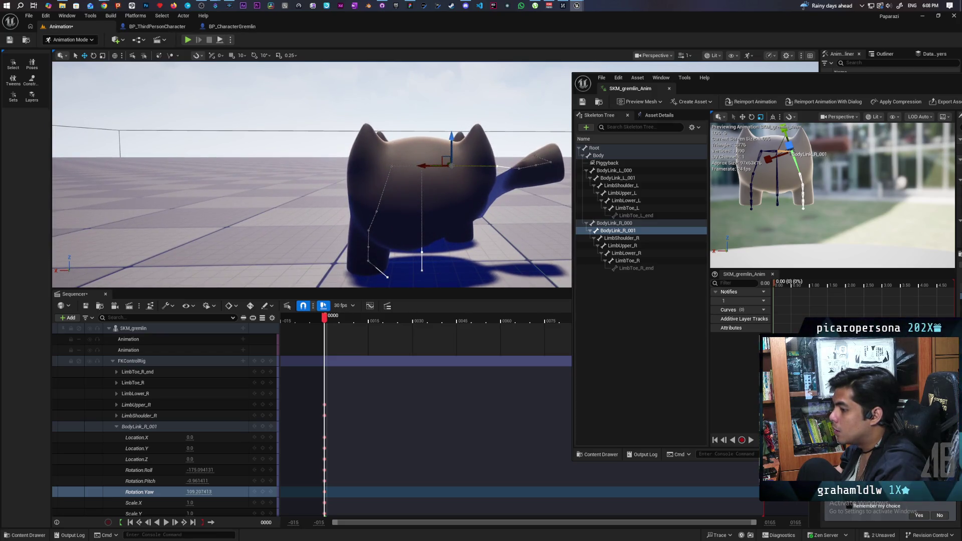
Compare the bone's local, reference and mesh-relative transform views in the Details panel.
drag(813, 76, 577, 111)
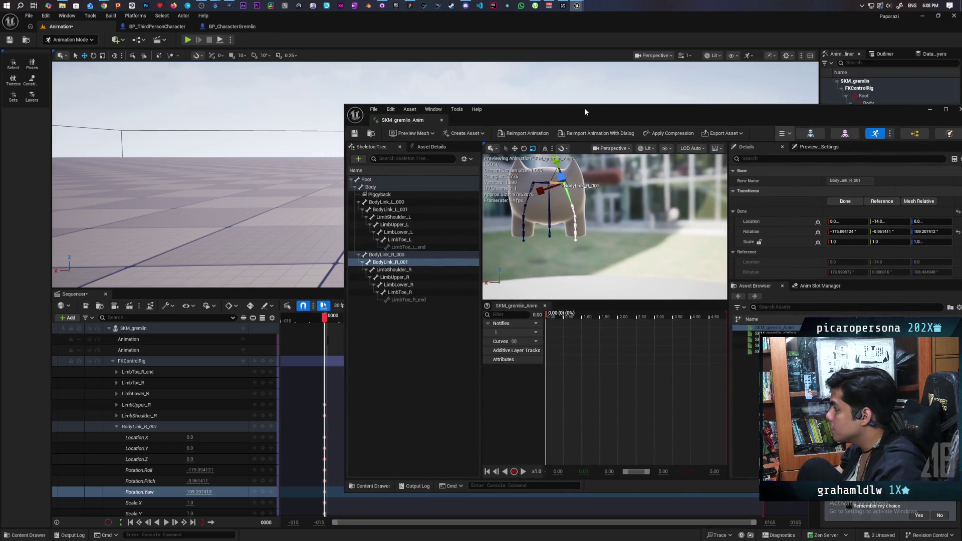
drag(577, 112, 597, 98)
scroll(787, 222, down, 2)
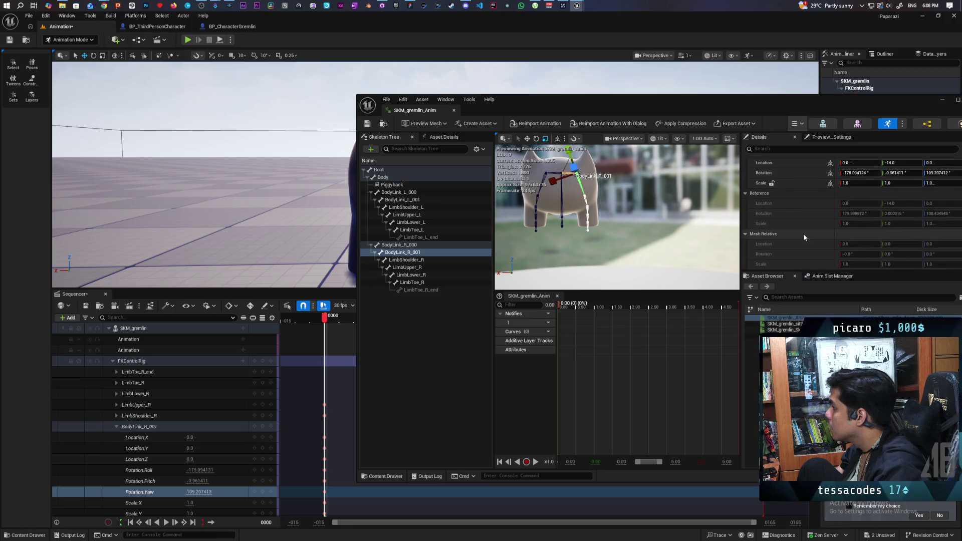
scroll(803, 234, up, 2)
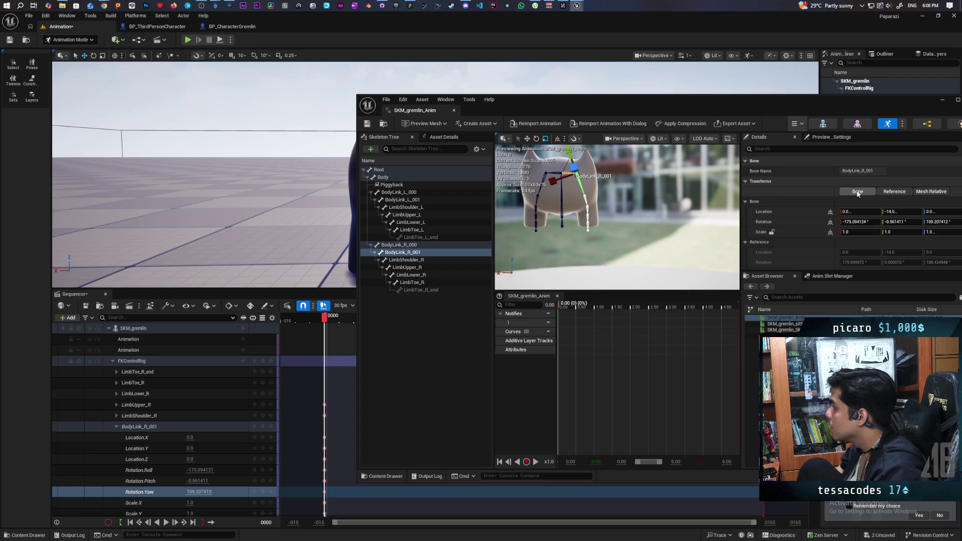
click(899, 192)
click(859, 192)
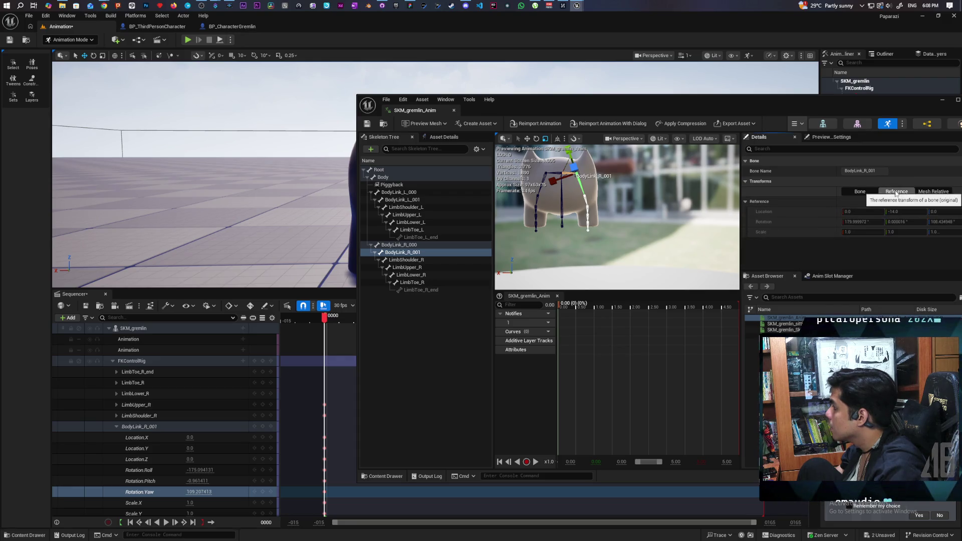
click(933, 192)
click(897, 192)
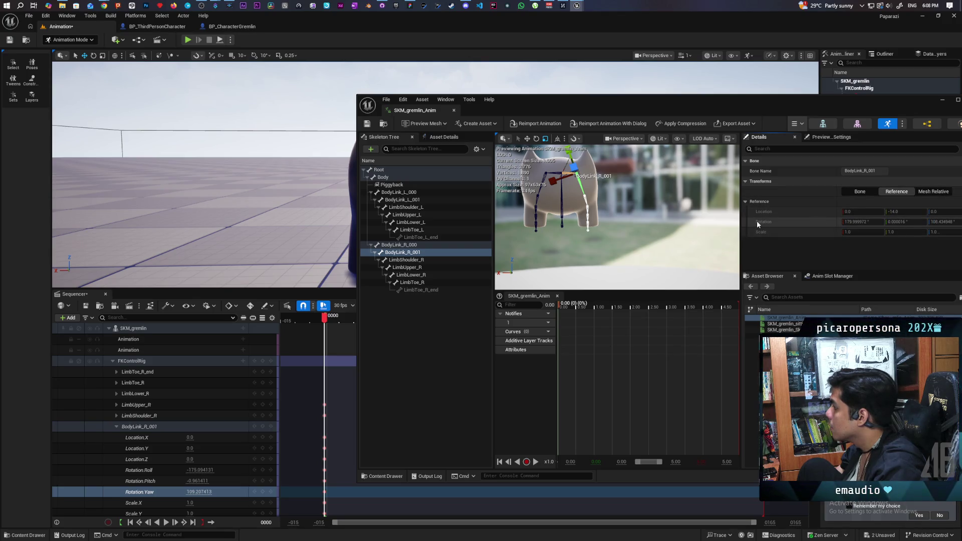
click(860, 192)
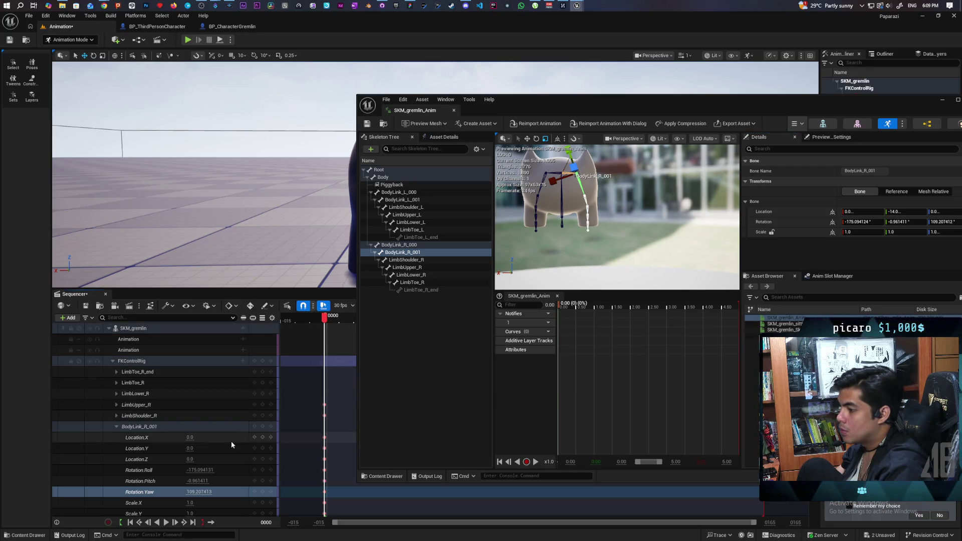
Undo the pasted rotation keys, restoring Roll 9.496425, Pitch 3.147831, Yaw 0.26153.
key(ctrl+z)
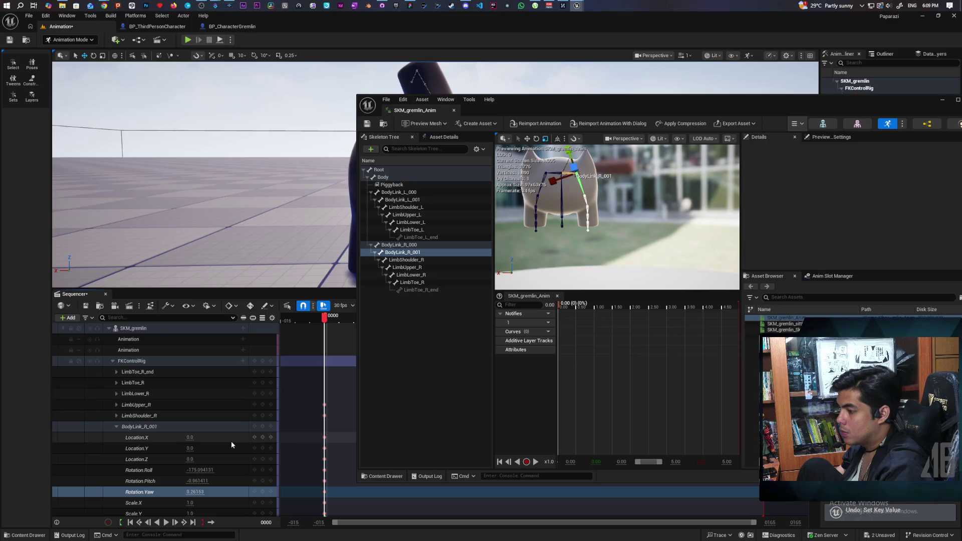
key(ctrl+z)
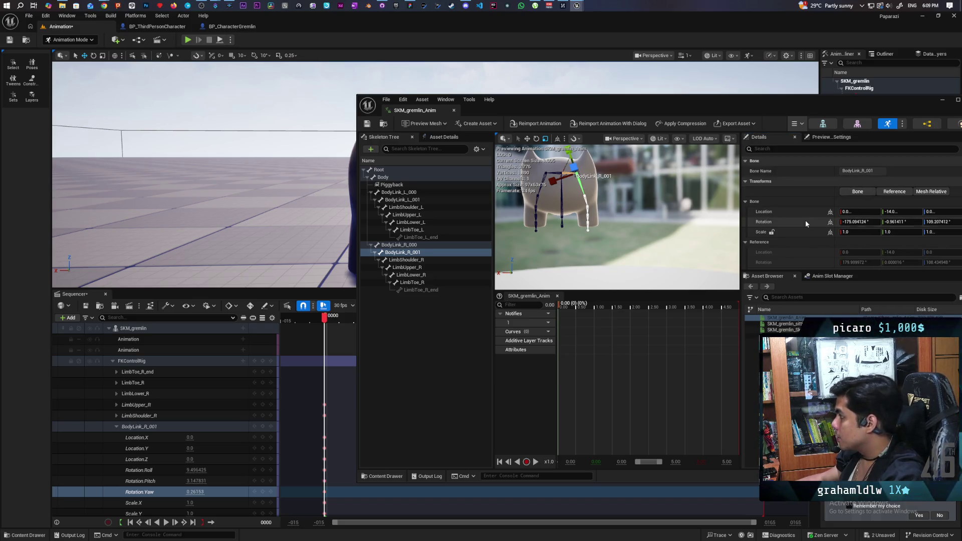
scroll(791, 217, down, 1)
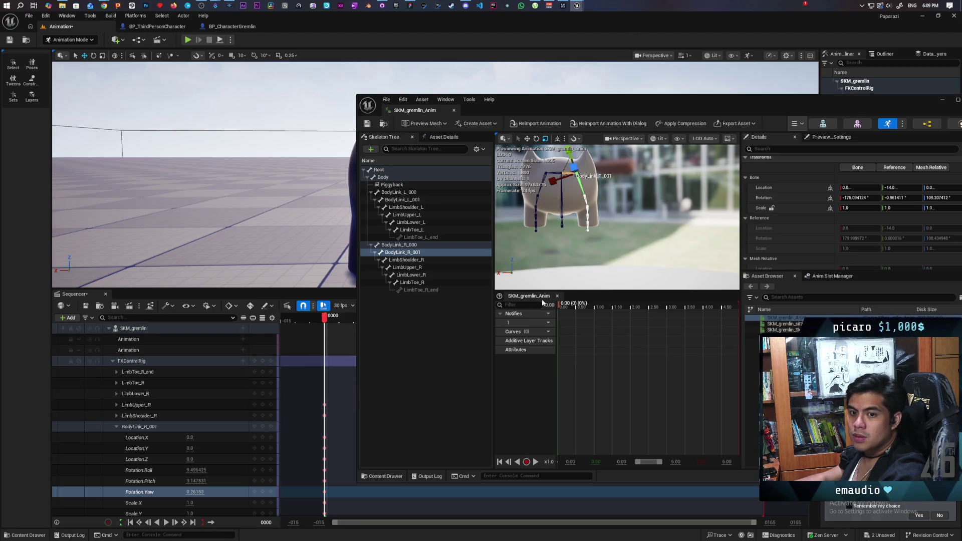
Lower the animation editor window and orbit the level view around the posed gremlin.
mouse_move(595, 110)
mouse_down()
mouse_move(593, 310)
mouse_move(602, 319)
mouse_up()
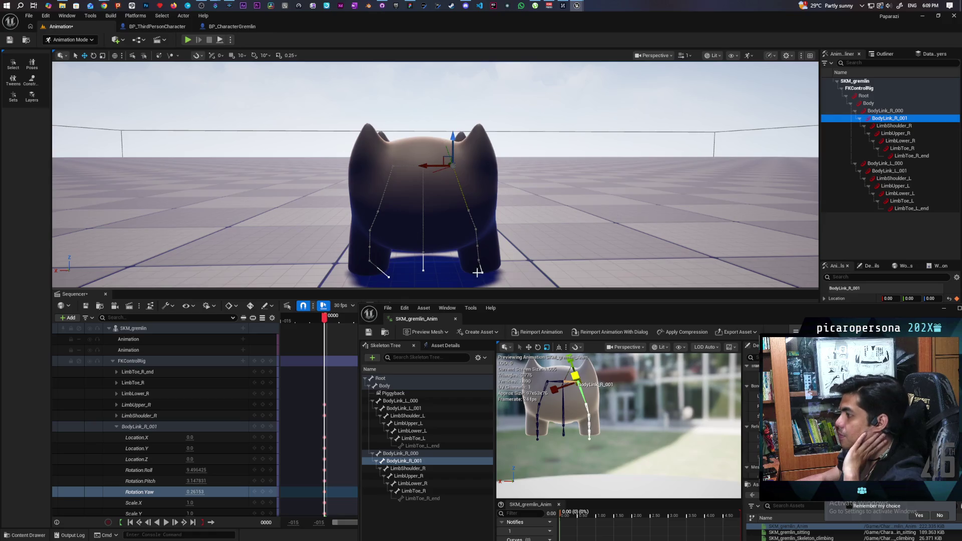
drag(532, 270, 376, 248)
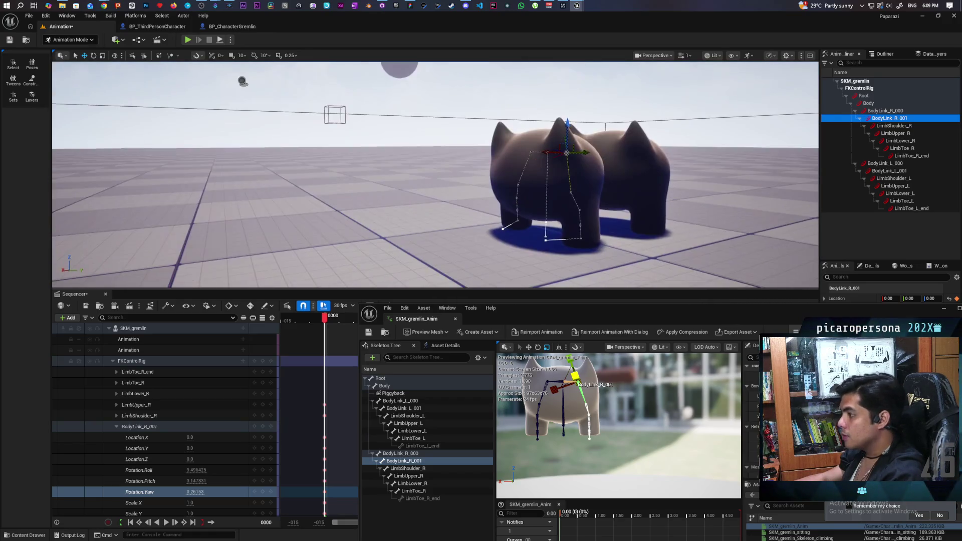
drag(451, 188, 376, 173)
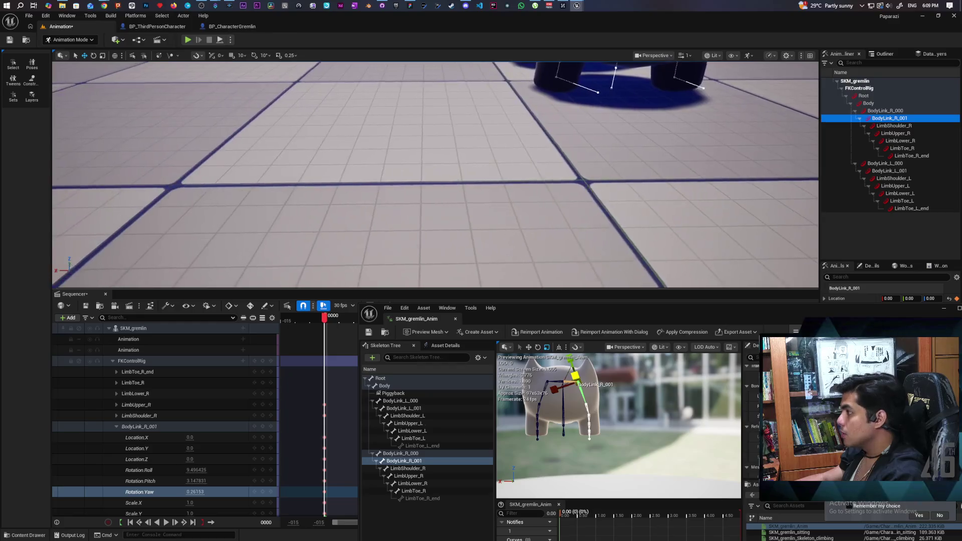
drag(451, 189, 375, 172)
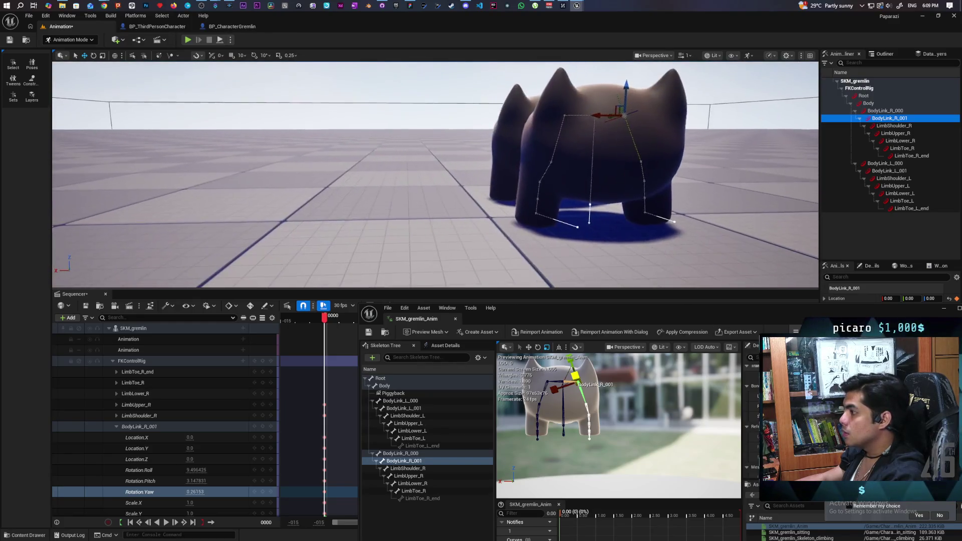
drag(451, 187, 376, 173)
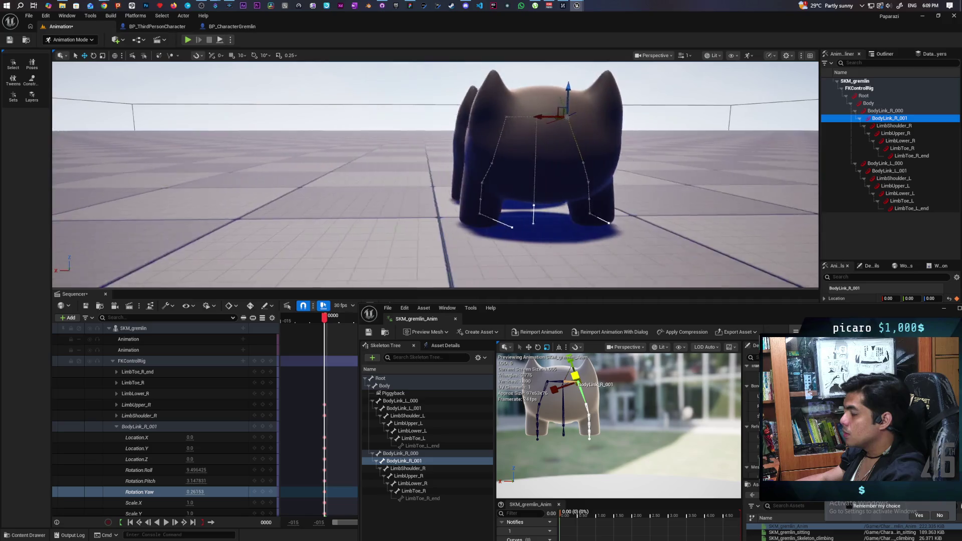
drag(451, 187, 376, 173)
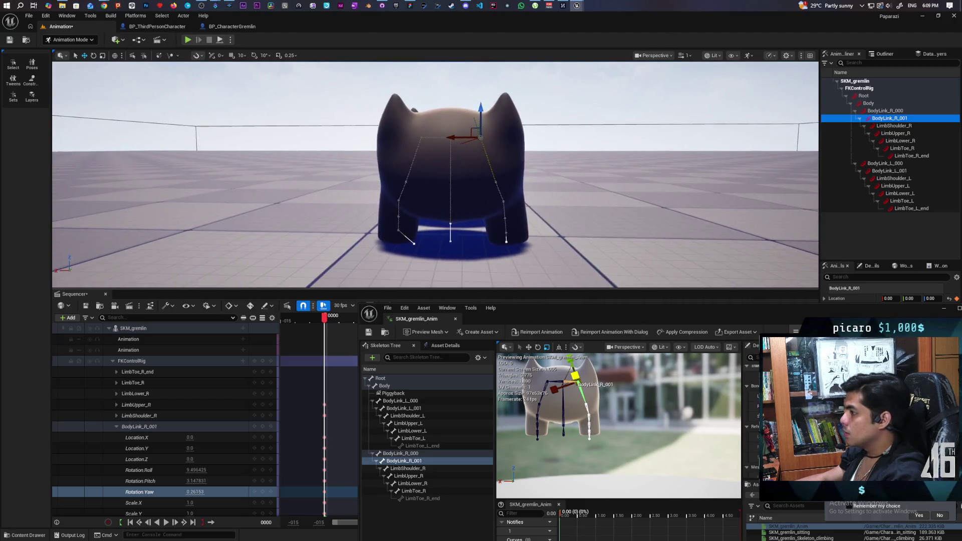
scroll(436, 173, down, 5)
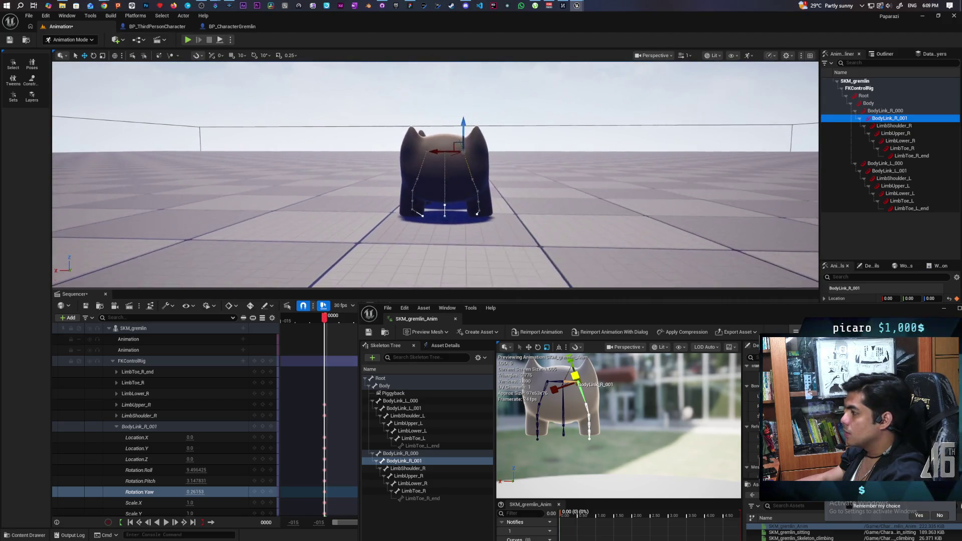
scroll(436, 172, up, 3)
scroll(436, 173, up, 1)
drag(436, 173, 474, 179)
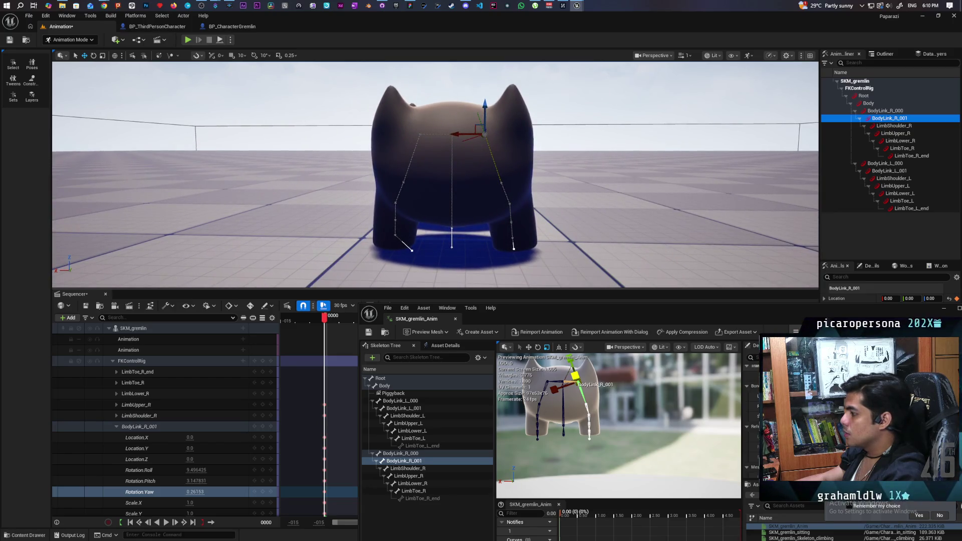
scroll(436, 174, up, 2)
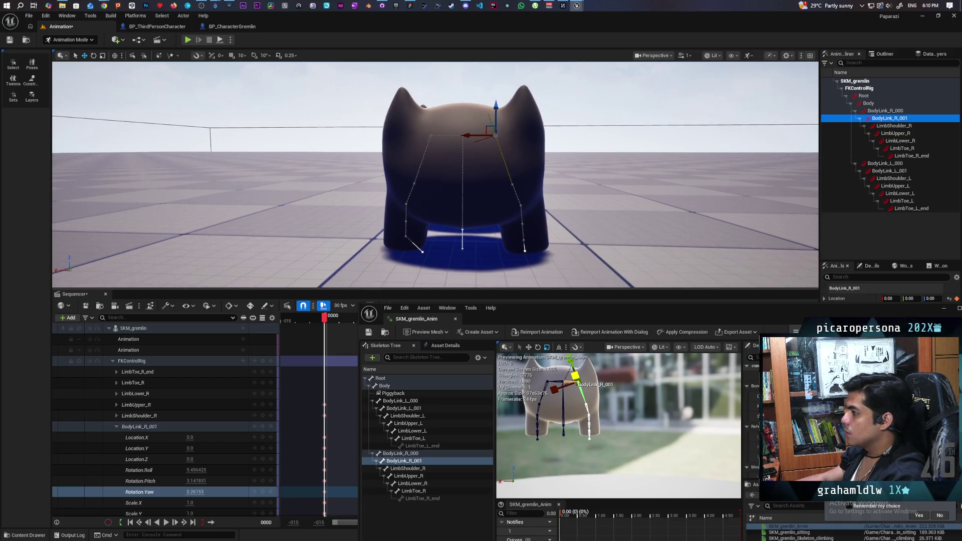
Move the editor window back up and orbit its preview to view the gremlin from behind.
drag(451, 308, 437, 246)
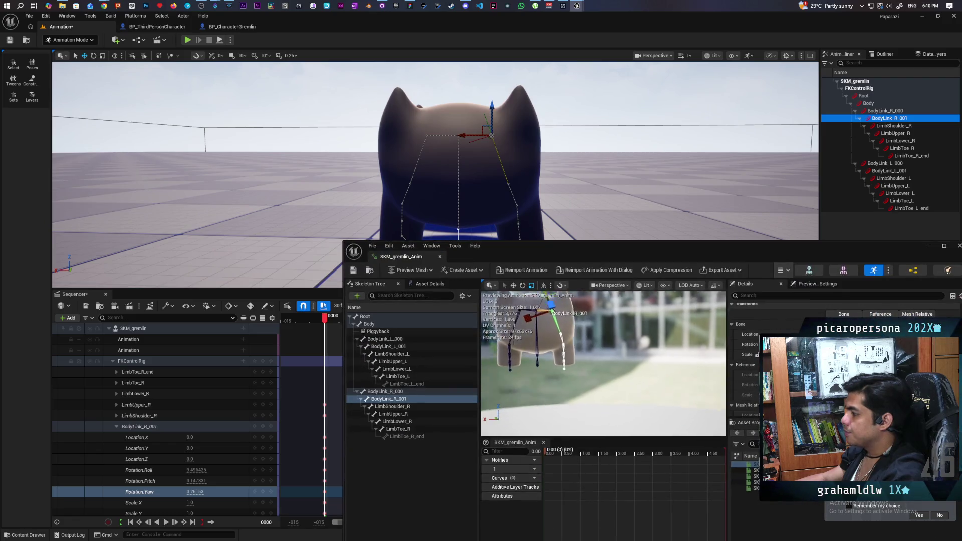
mouse_move(572, 338)
mouse_down()
mouse_move(616, 361)
mouse_move(601, 345)
mouse_move(646, 353)
mouse_up()
scroll(571, 346, up, 4)
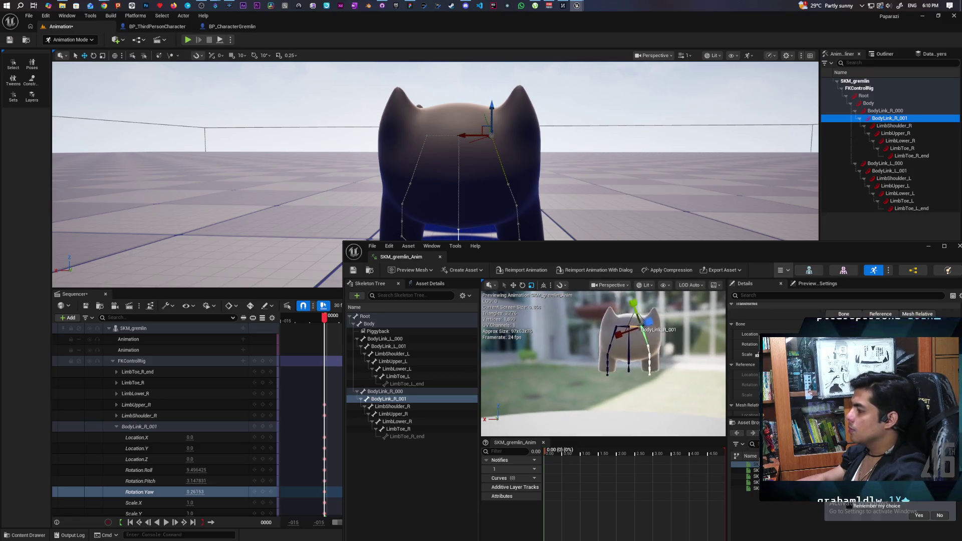
scroll(602, 353, down, 4)
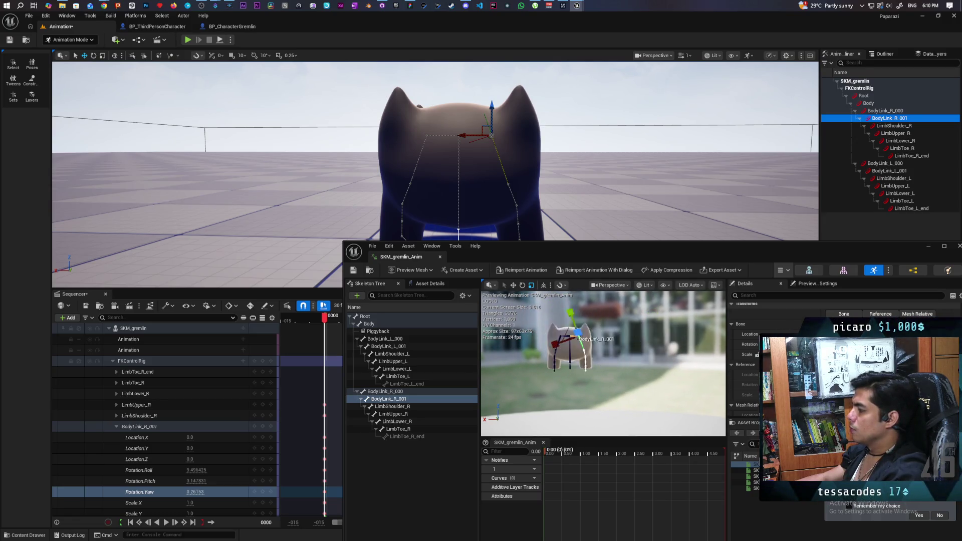
drag(571, 346, 617, 346)
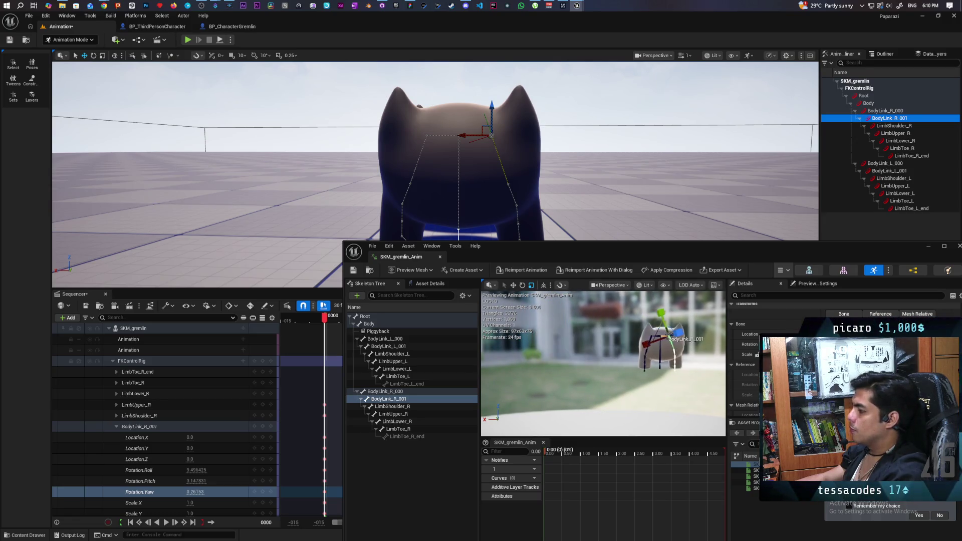
scroll(601, 347, up, 3)
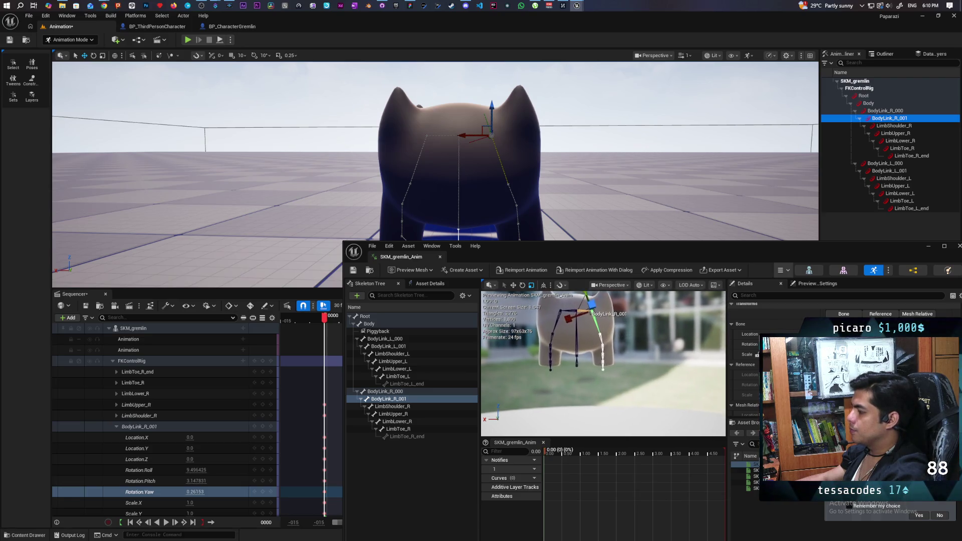
scroll(594, 354, up, 4)
mouse_move(594, 353)
mouse_down()
mouse_move(624, 353)
mouse_move(609, 353)
mouse_up()
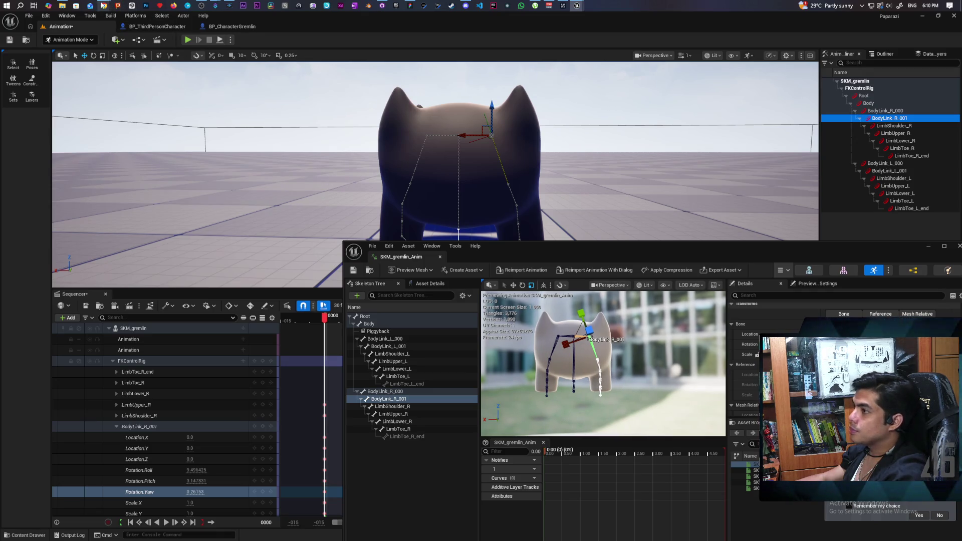
Search Google for "how to match level sequence fk with anim" in Chrome.
click(143, 42)
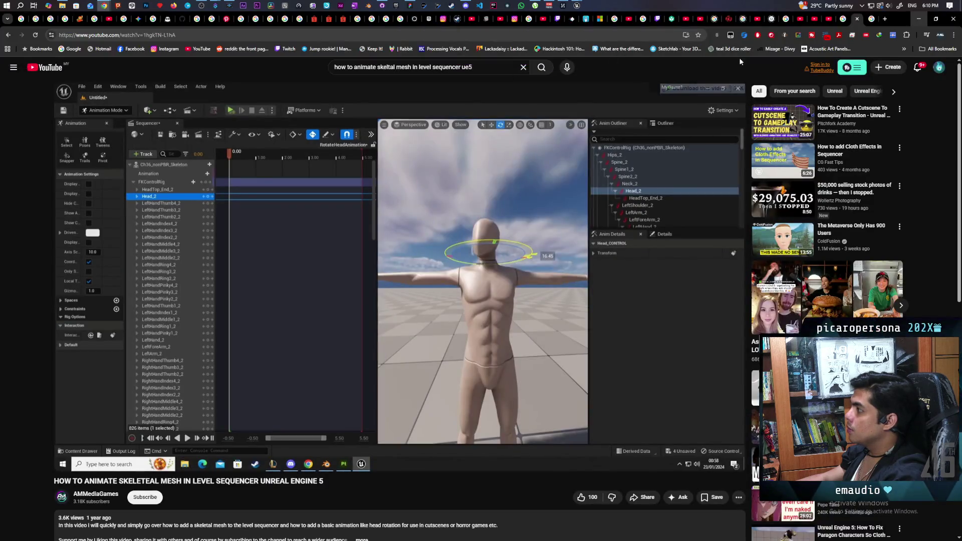
click(626, 36)
text(how to ma)
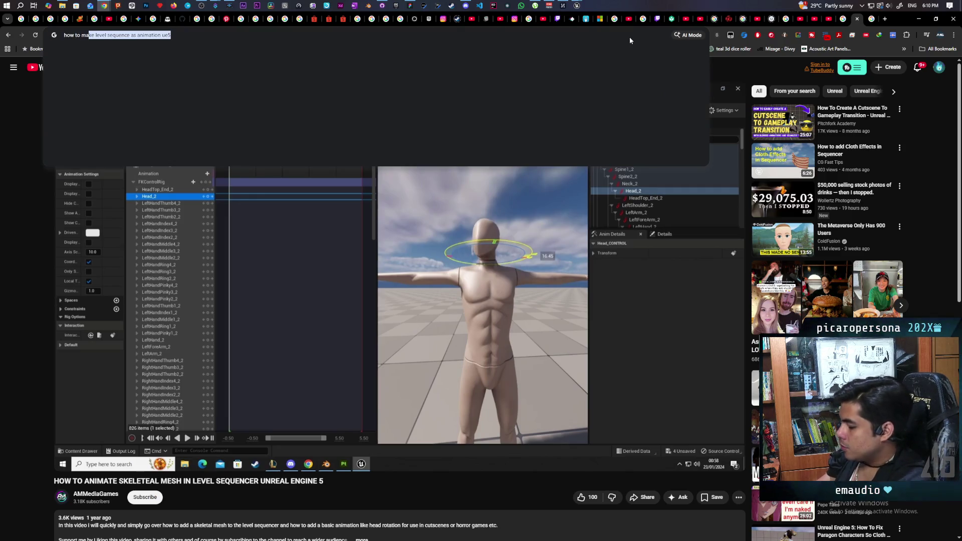
text(t)
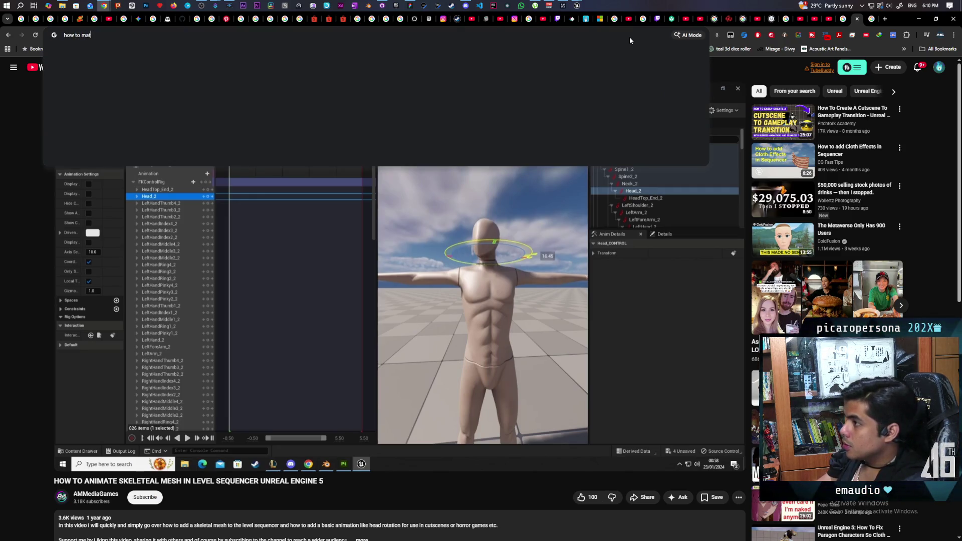
text(ch level se)
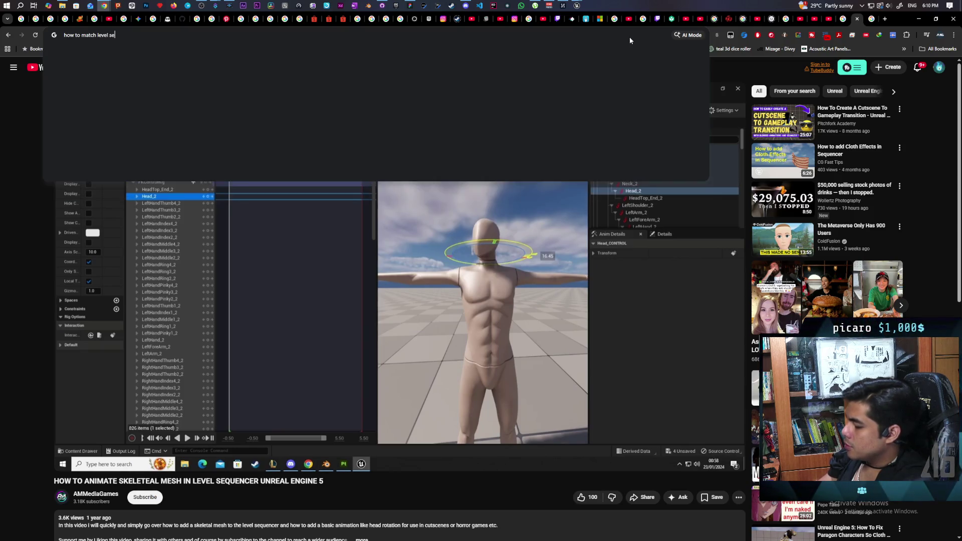
text(quence)
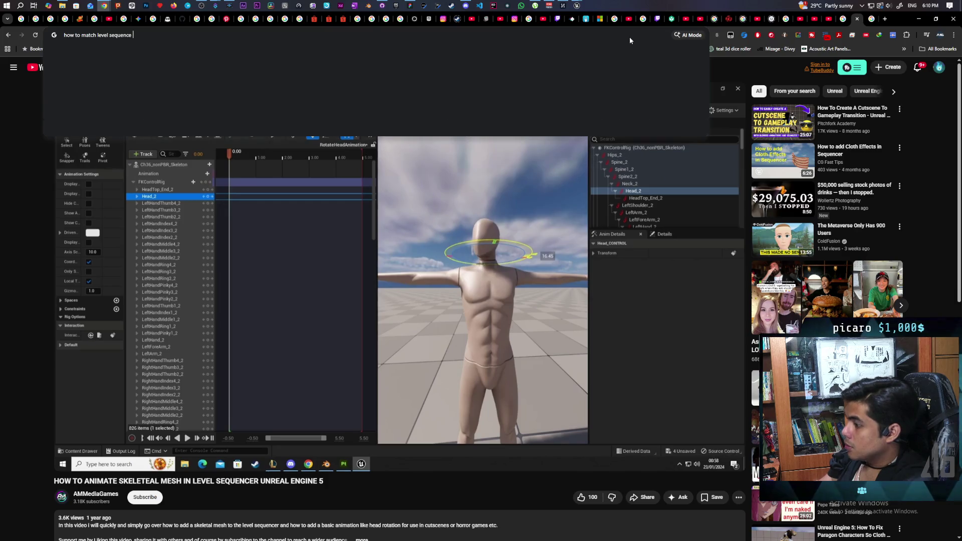
text( fk with )
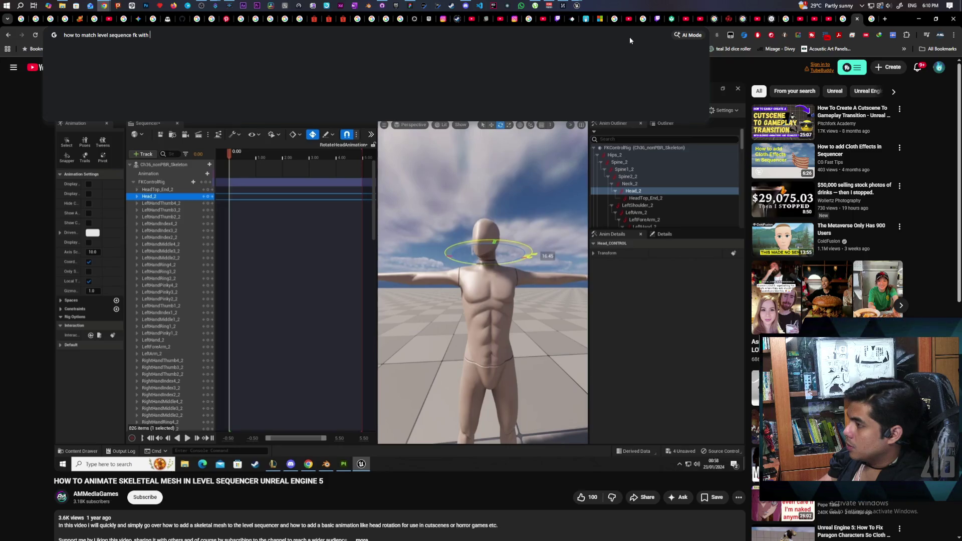
text(anim)
key(Return)
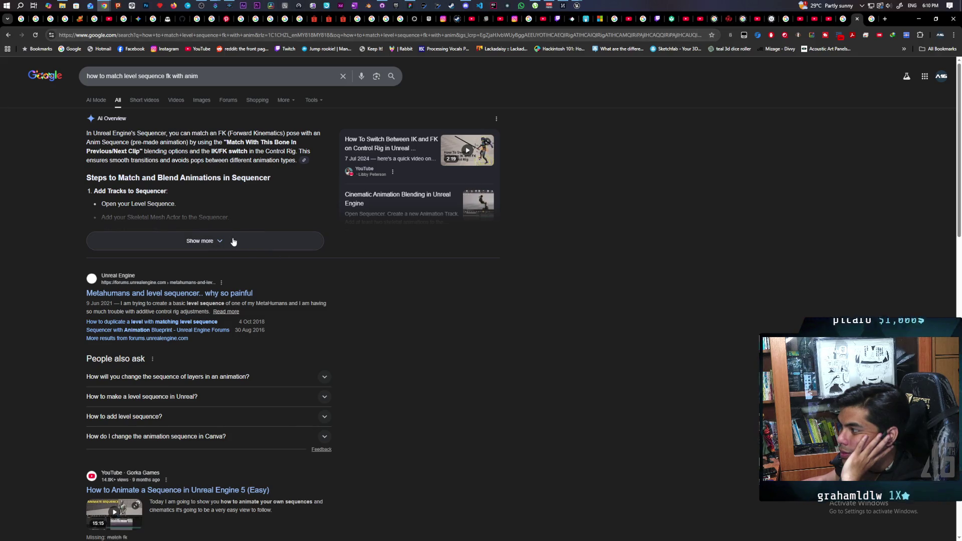
scroll(233, 241, down, 3)
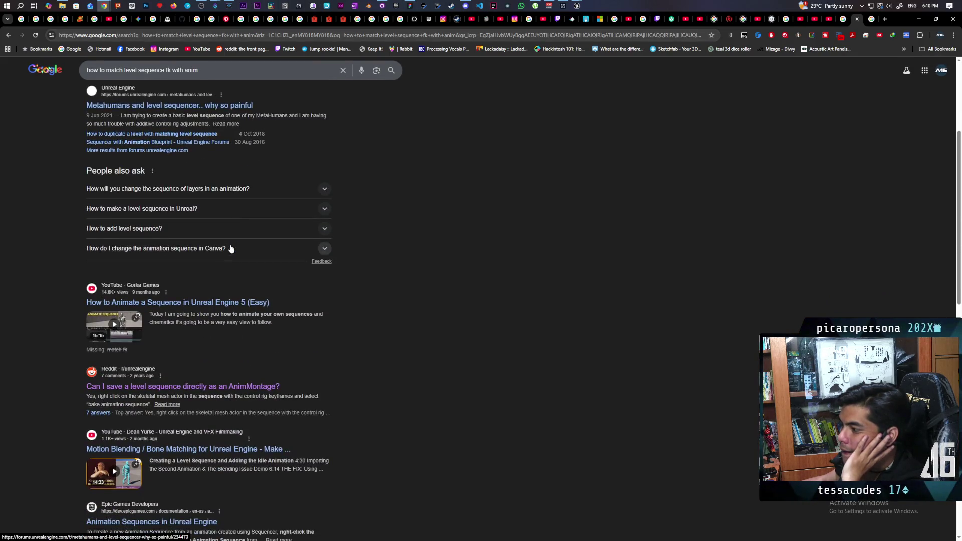
scroll(233, 241, down, 2)
scroll(233, 246, down, 1)
scroll(233, 246, down, 1)
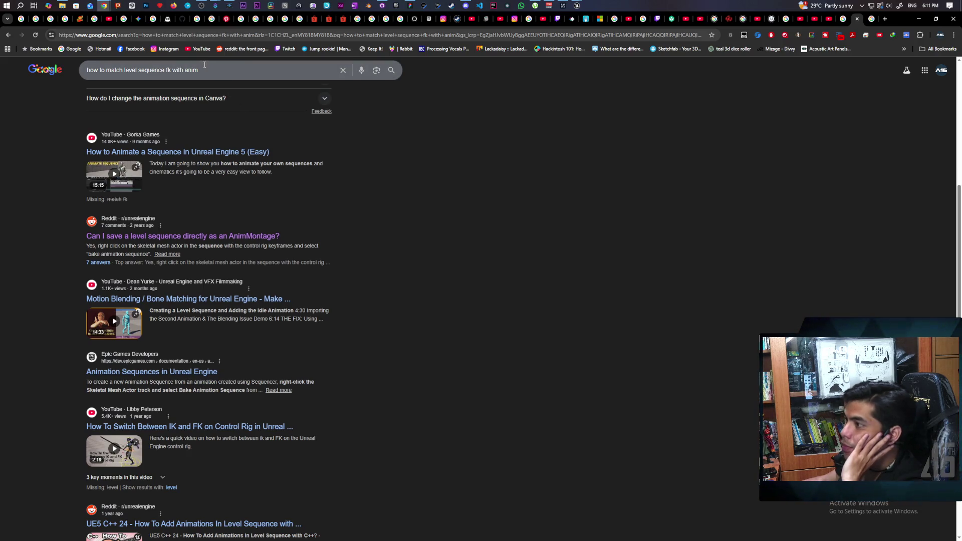
Revise the query to end with 'level sequence fk animation ue5' and search again.
click(223, 34)
text(how to make level sequence as animation un)
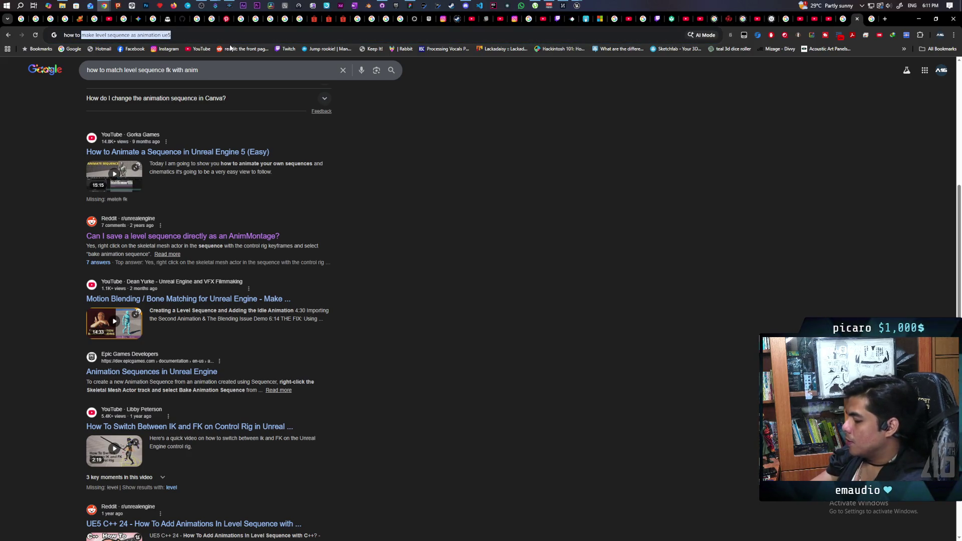
text(use anim as s)
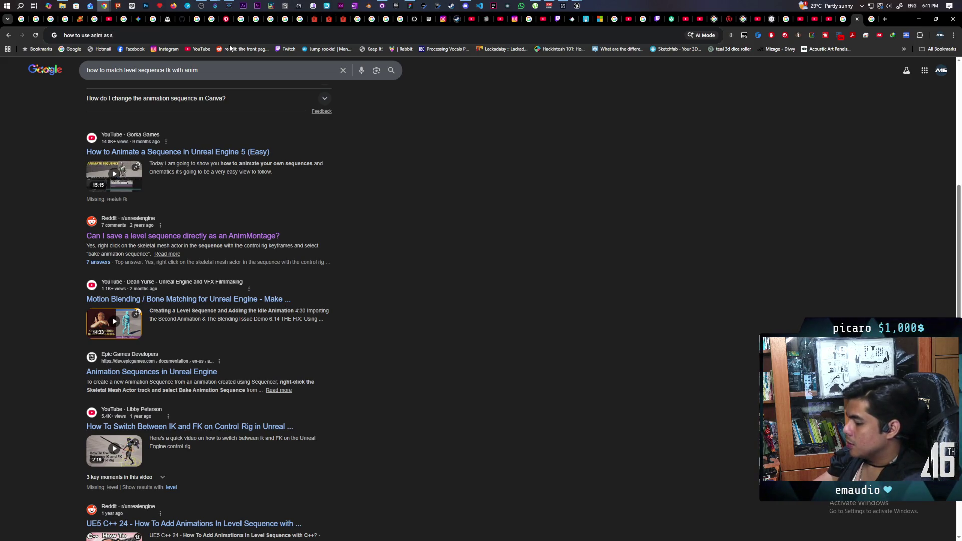
text(tarting pose in fk)
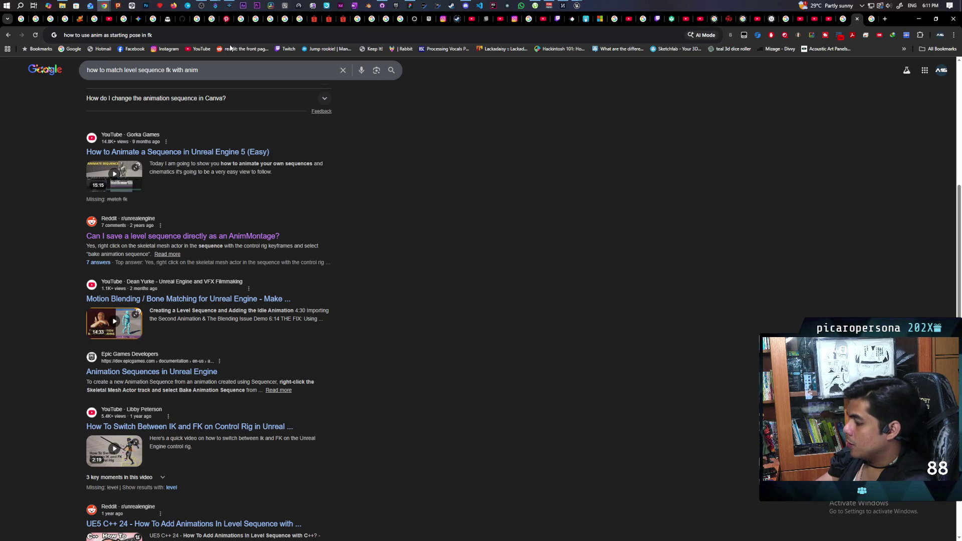
key(BackSpace)
key(BackSpace)
key(BackSpace)
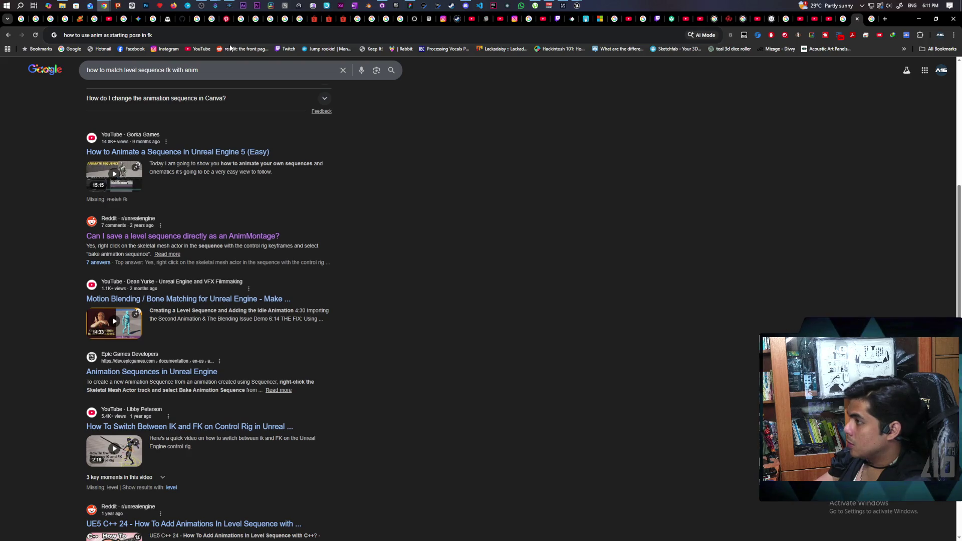
key(BackSpace)
key(BackSpace)
text(level sequence)
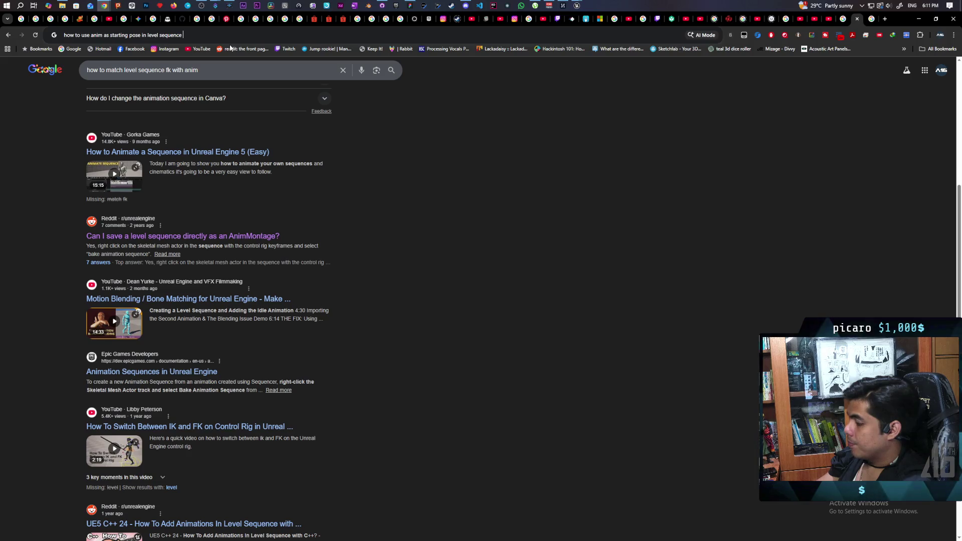
text(f)
text(imation ue5)
key(Return)
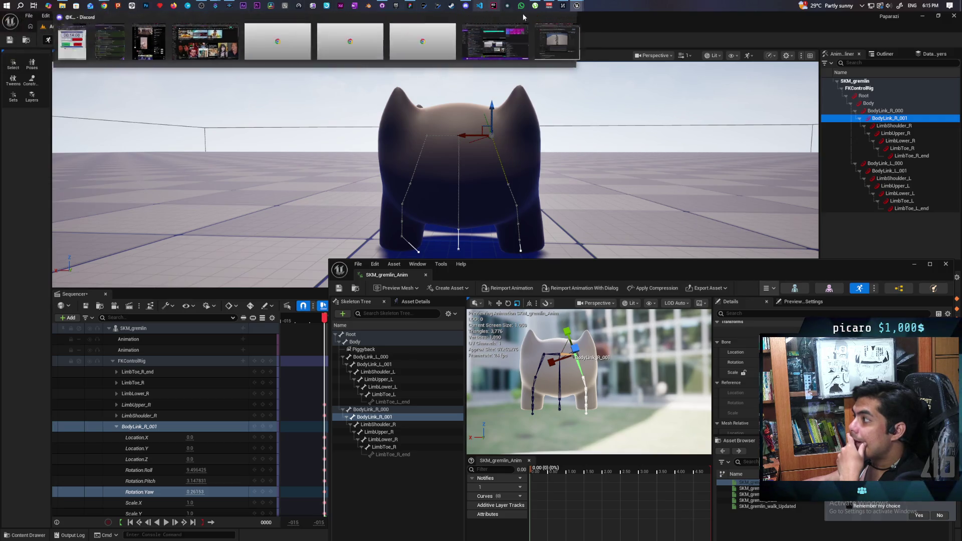
mouse_move(103, 5)
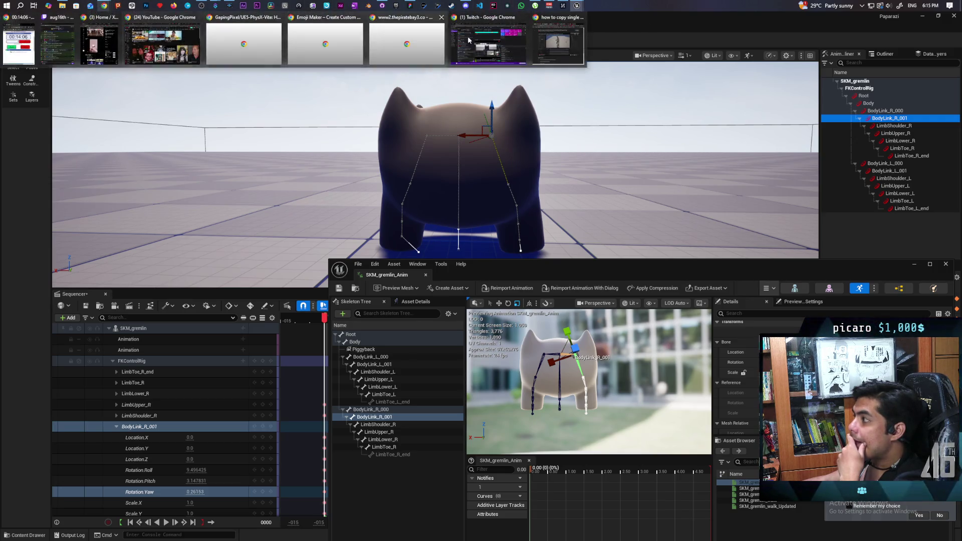
Bring Chrome forward, pause the Control Rig import tutorial and maximize the window.
click(496, 37)
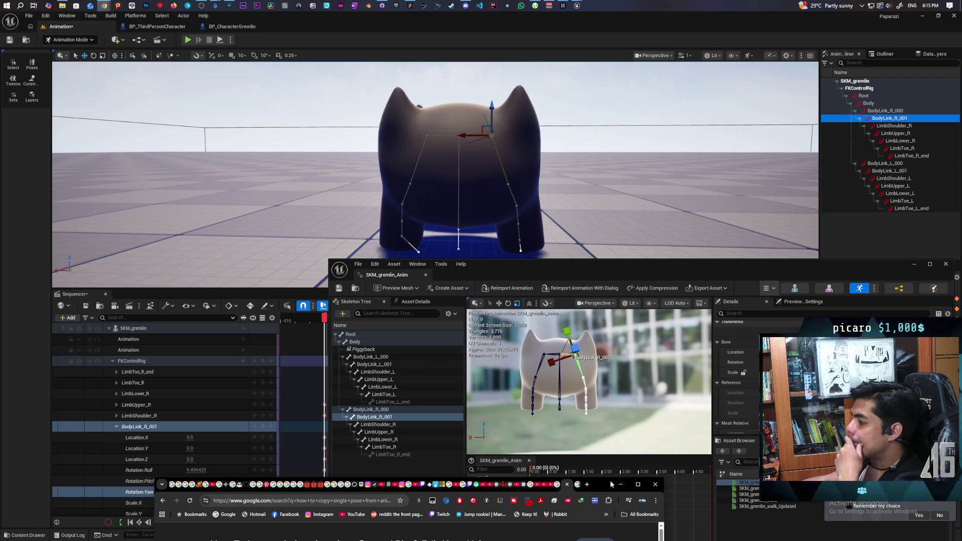
drag(610, 480, 642, 128)
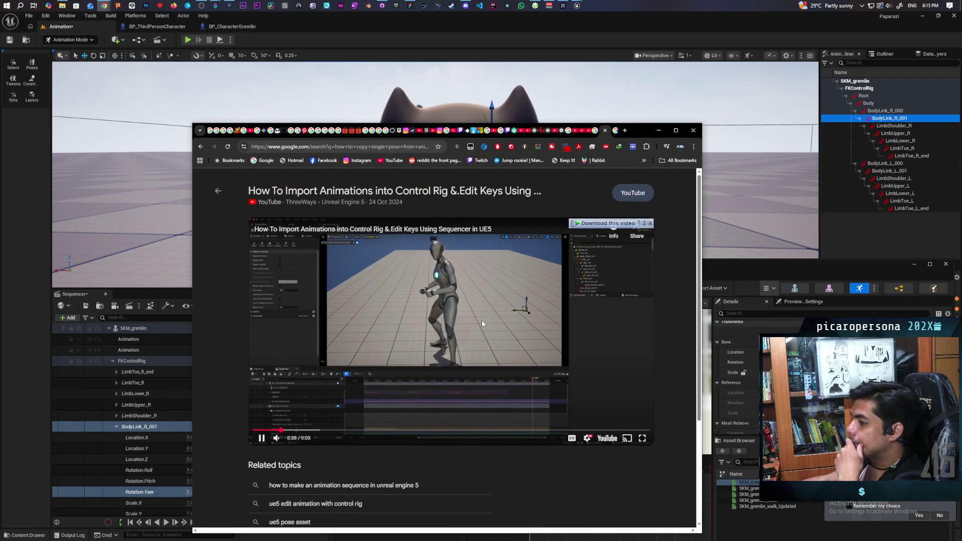
click(411, 327)
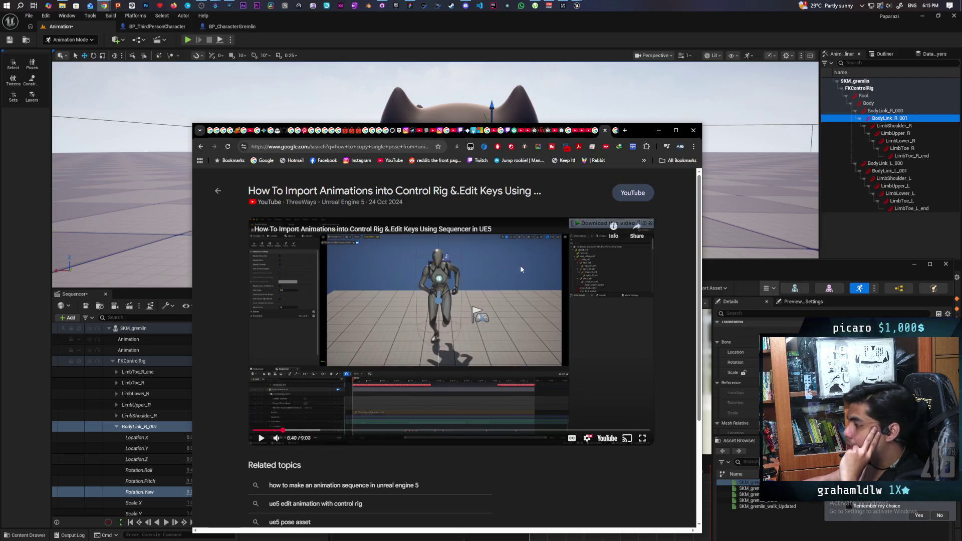
double_click(634, 132)
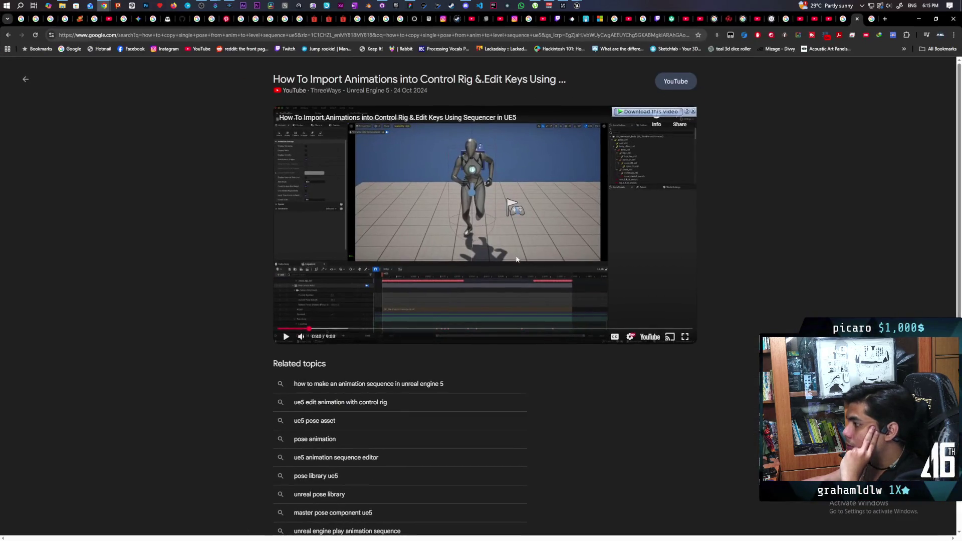
Play the ThreeWays control rig tutorial onward to about 1:40, pausing as needed, then go full screen.
click(481, 269)
click(563, 270)
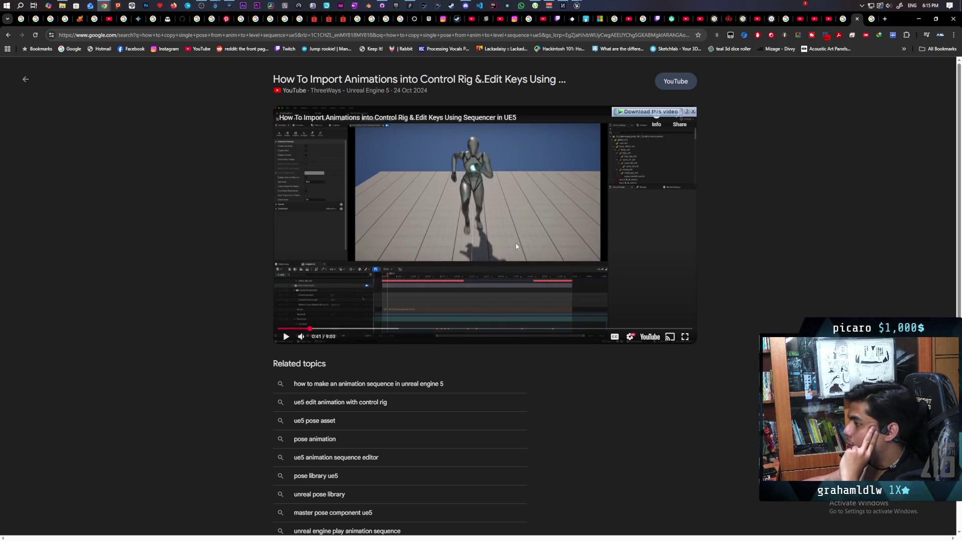
click(474, 220)
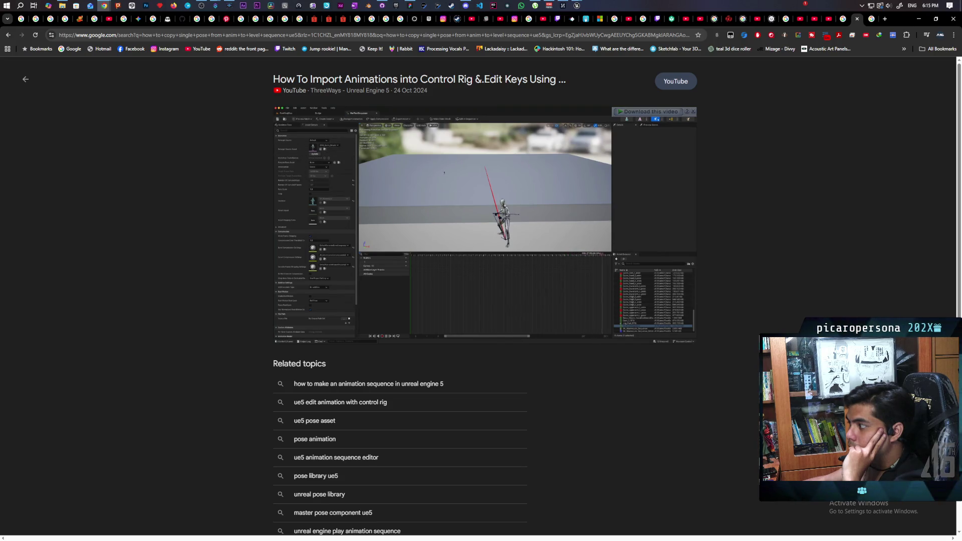
click(423, 217)
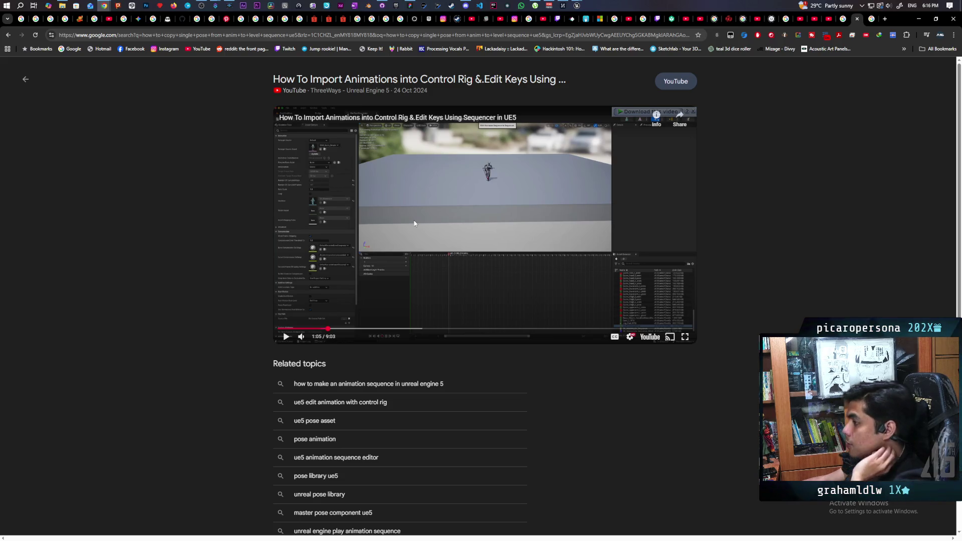
click(481, 229)
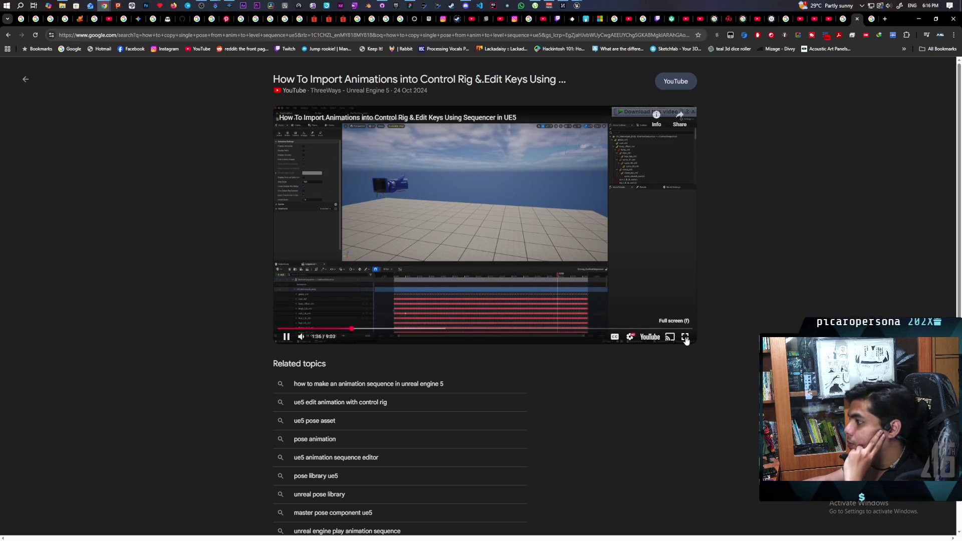
click(686, 337)
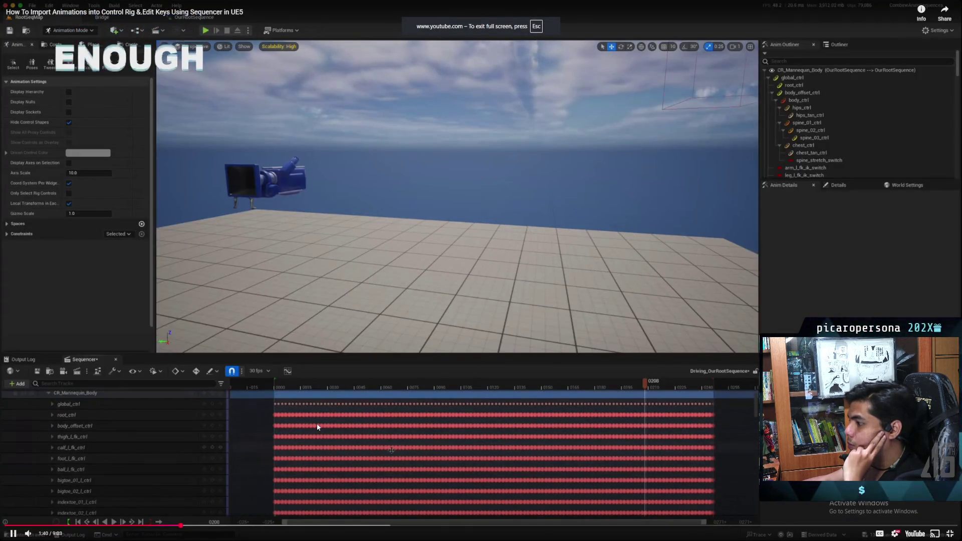
Rewind the tutorial to 0:45, rewatch it to about 1:27, and leave full-screen view.
click(187, 517)
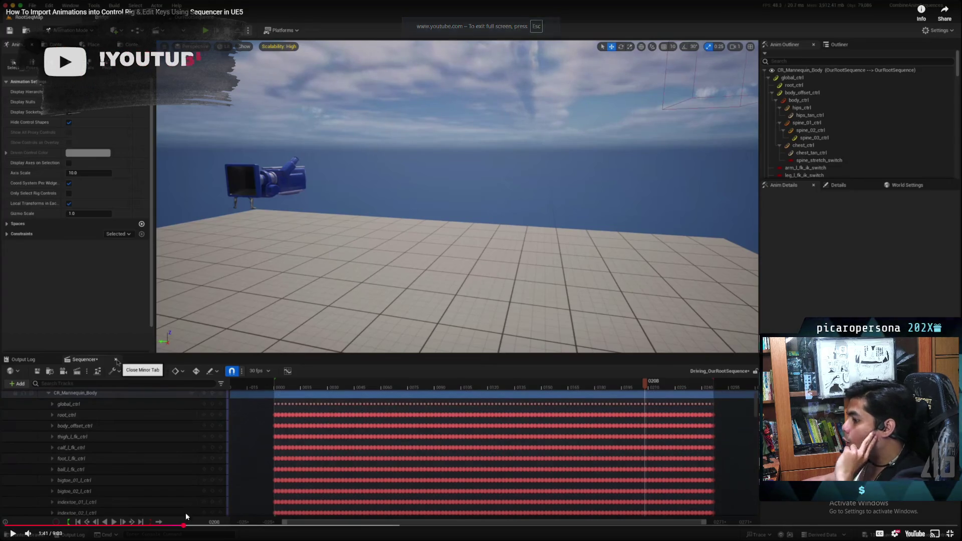
drag(98, 528, 84, 529)
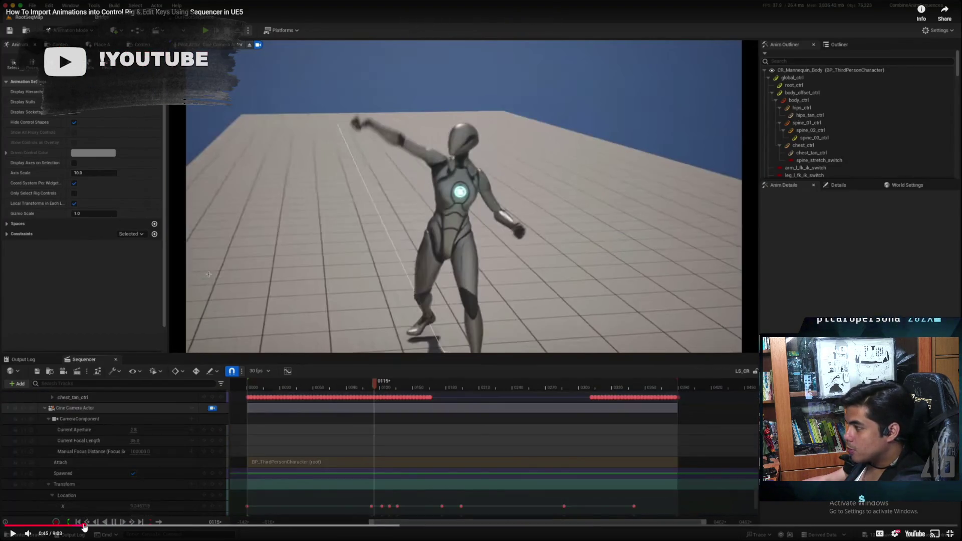
click(84, 529)
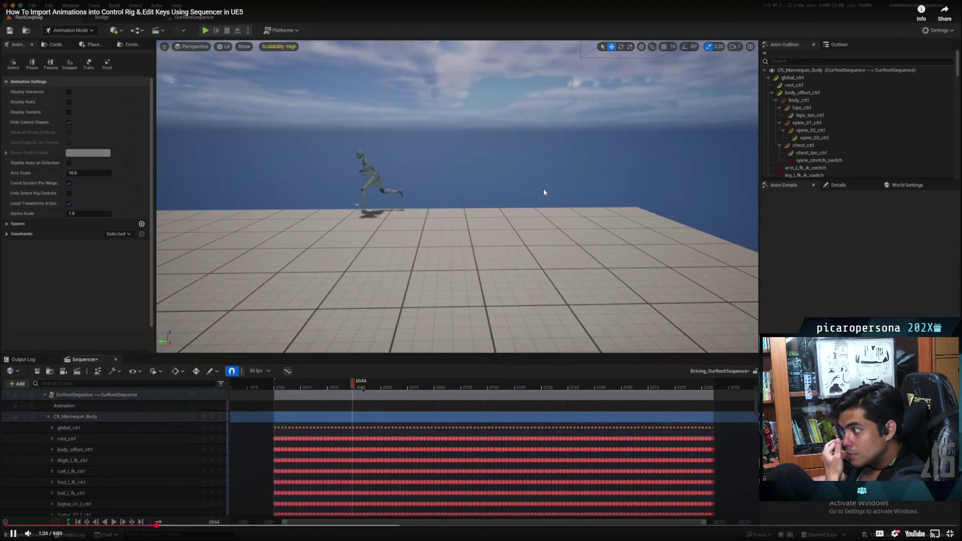
click(951, 533)
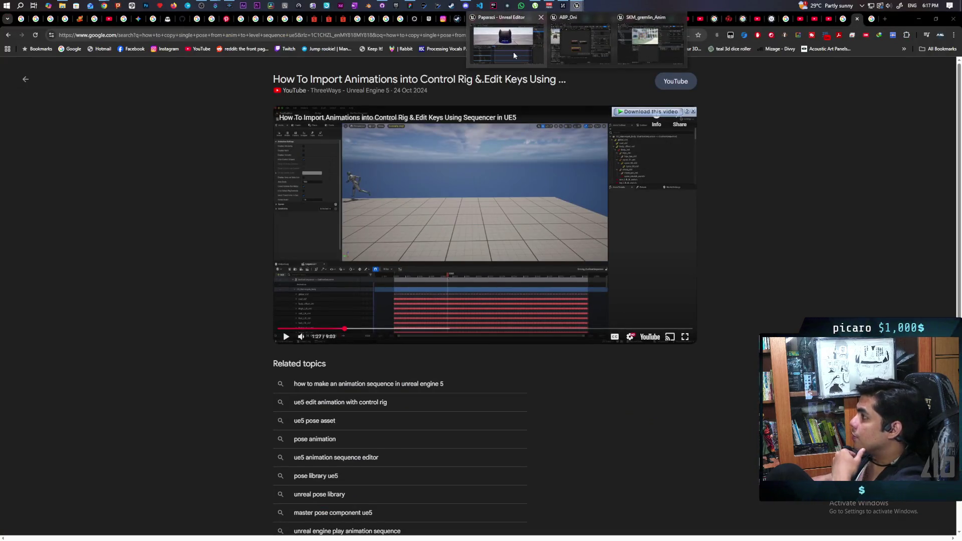
Return to Unreal, enlarge the SKM_gremlin_Anim editor and choose Edit in Sequencer > Bake To Control Rig.
click(513, 52)
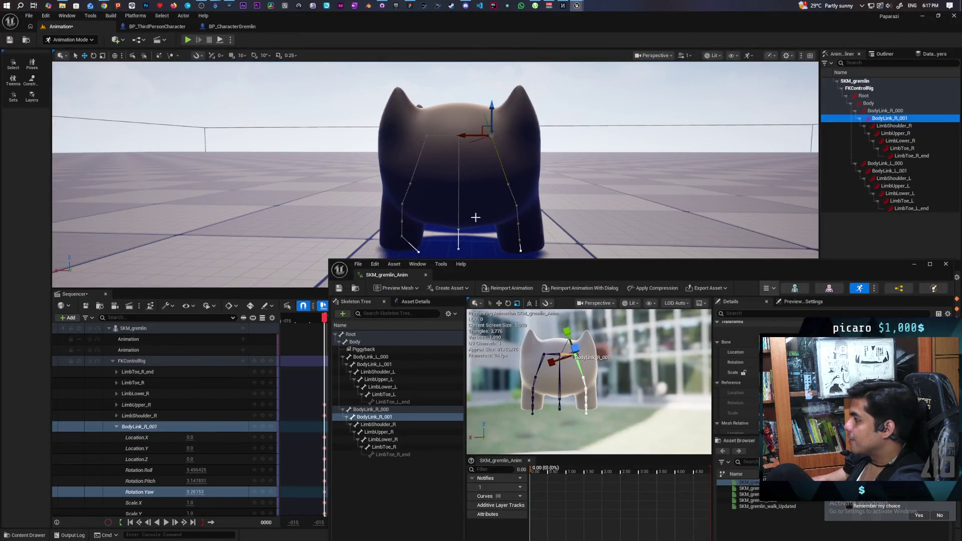
drag(612, 273, 518, 164)
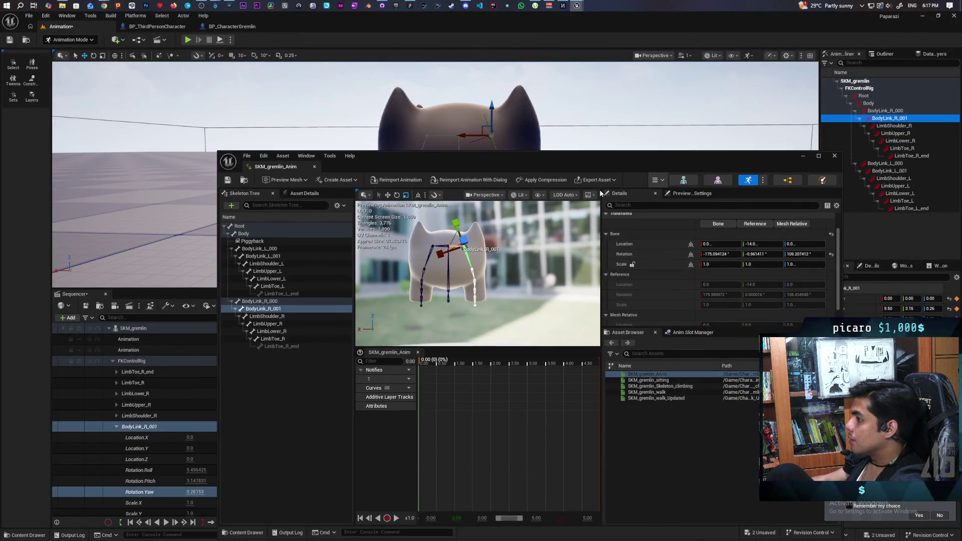
click(599, 180)
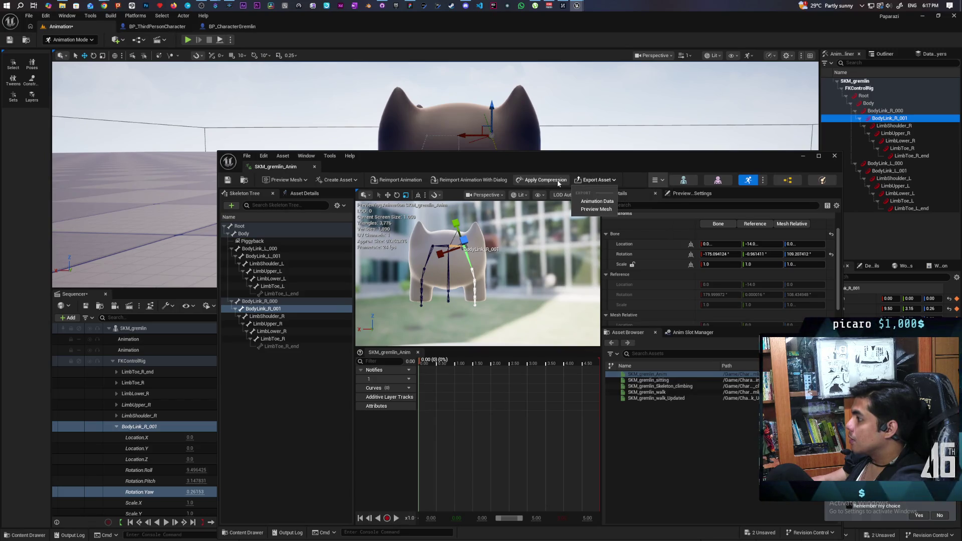
click(657, 179)
mouse_move(686, 220)
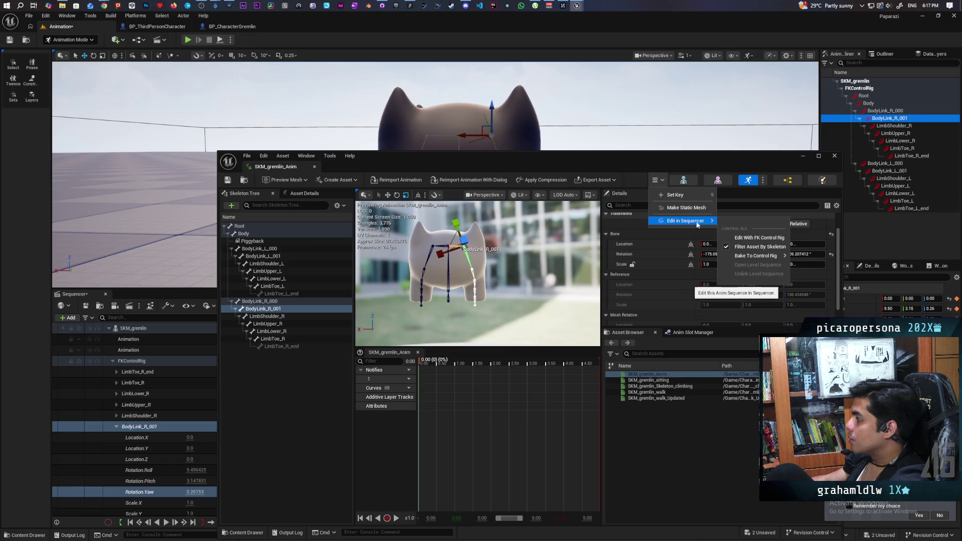
click(737, 237)
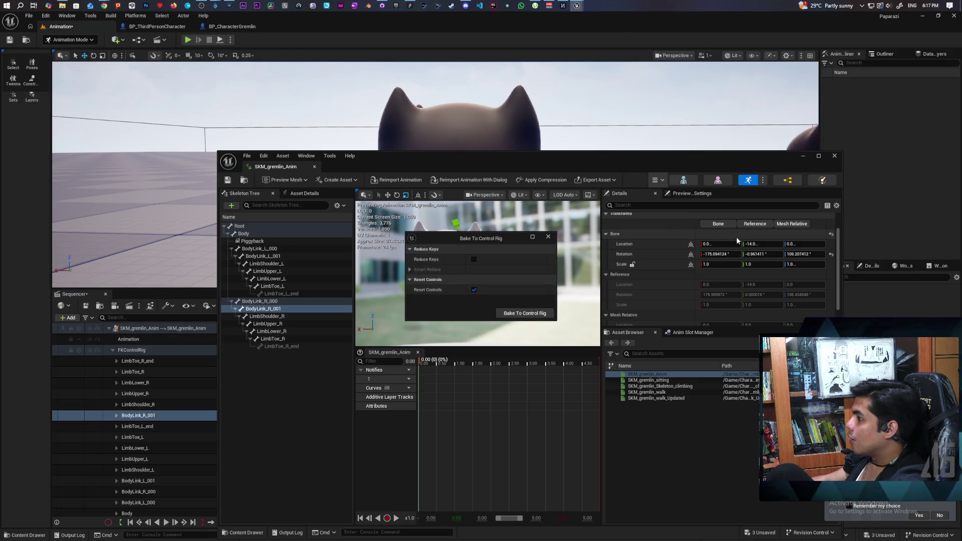
Move the animation editor window lower to reveal the baked FKControlRig tracks in Sequencer.
mouse_move(507, 156)
mouse_down()
mouse_move(504, 455)
mouse_move(490, 465)
mouse_move(460, 168)
mouse_up()
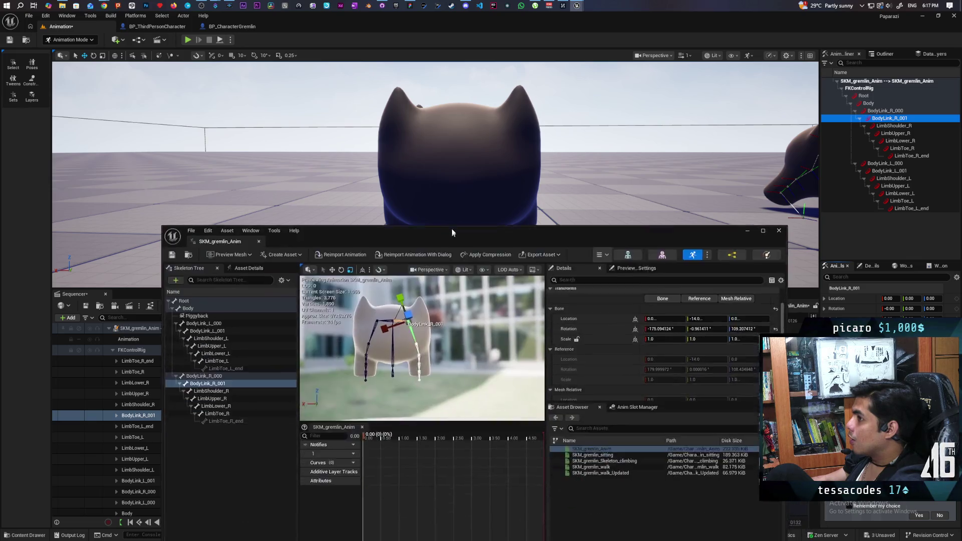
Move the animation window down and orbit the level viewport to inspect the posed gremlin.
mouse_move(459, 167)
mouse_down()
mouse_move(475, 186)
mouse_move(482, 307)
mouse_up()
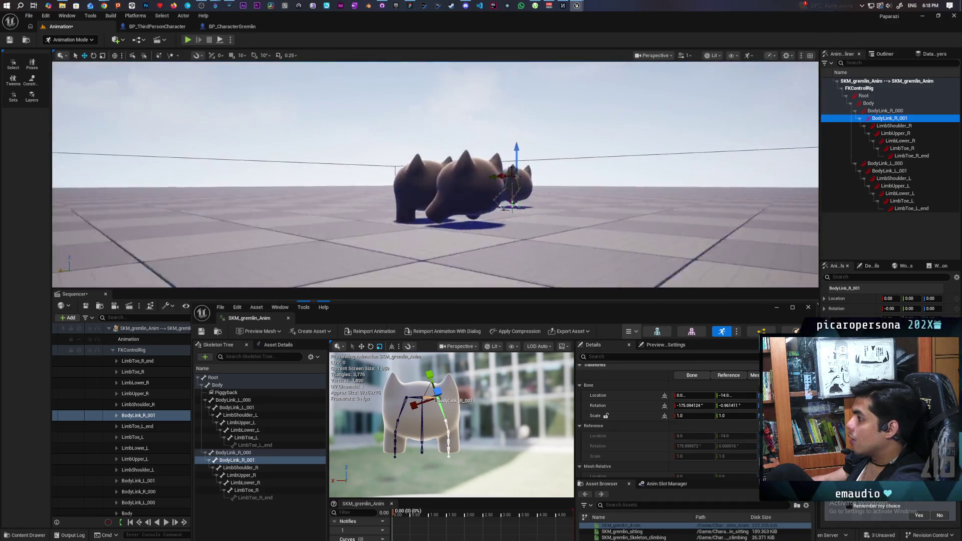
scroll(436, 188, up, 3)
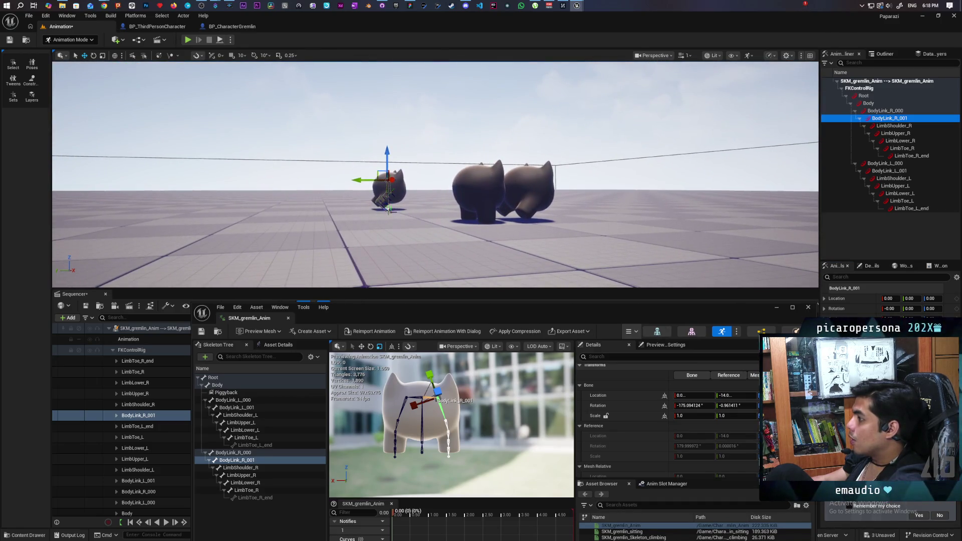
drag(436, 188, 527, 151)
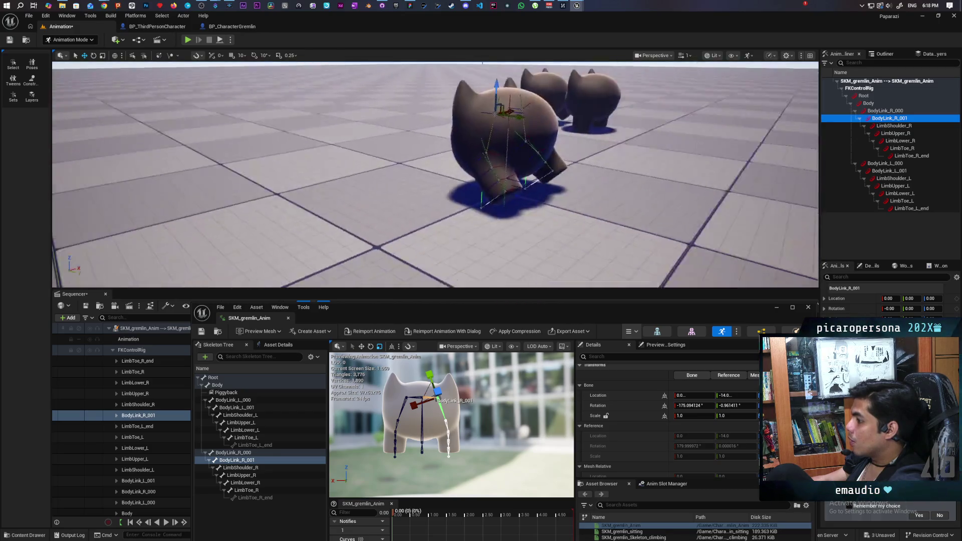
drag(435, 187, 482, 113)
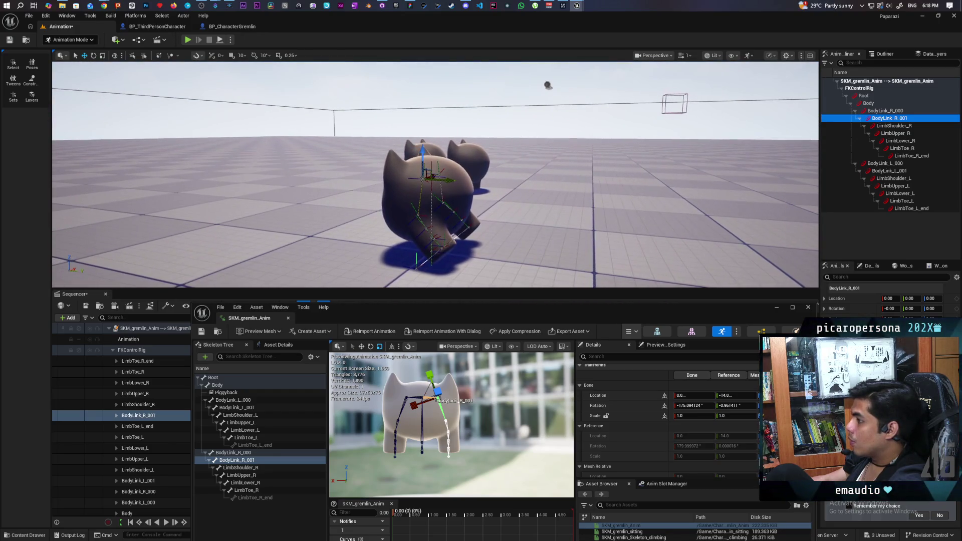